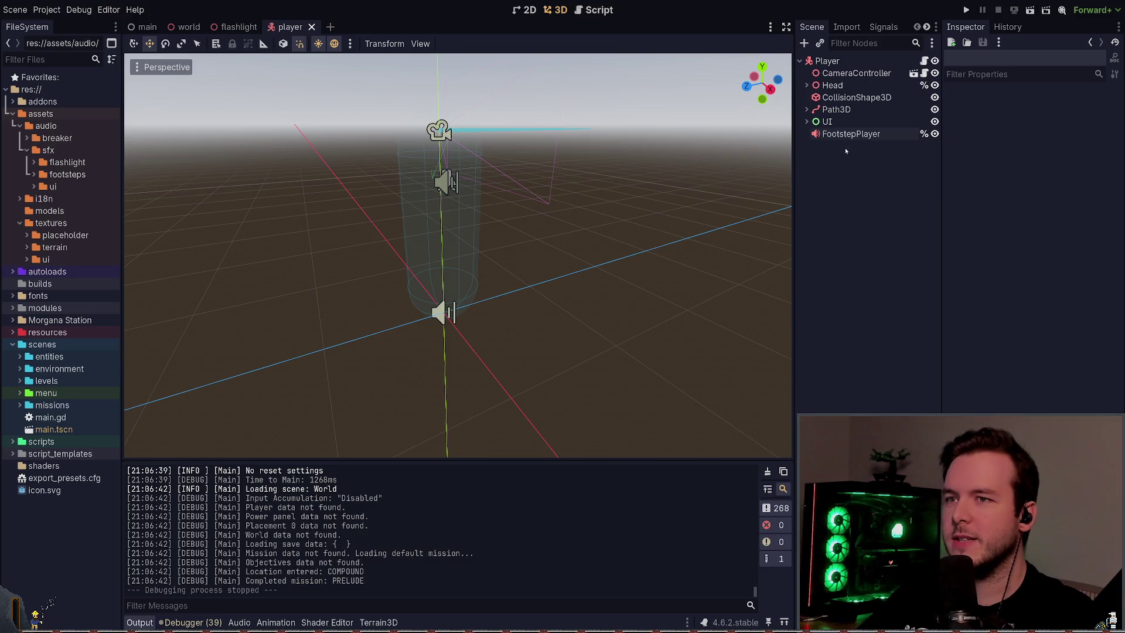
# - Select the FootstepPlayer node to show its -18.0 dB volume and SFX bus settings
pyautogui.click(850, 133)
pyautogui.click(850, 170)
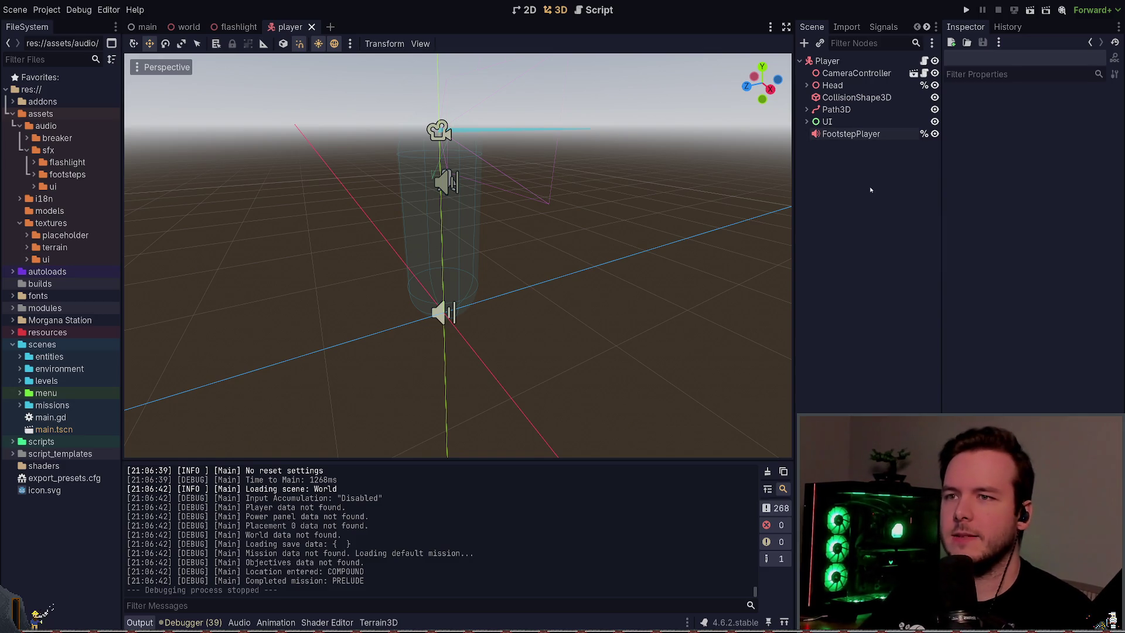
pyautogui.press('space')
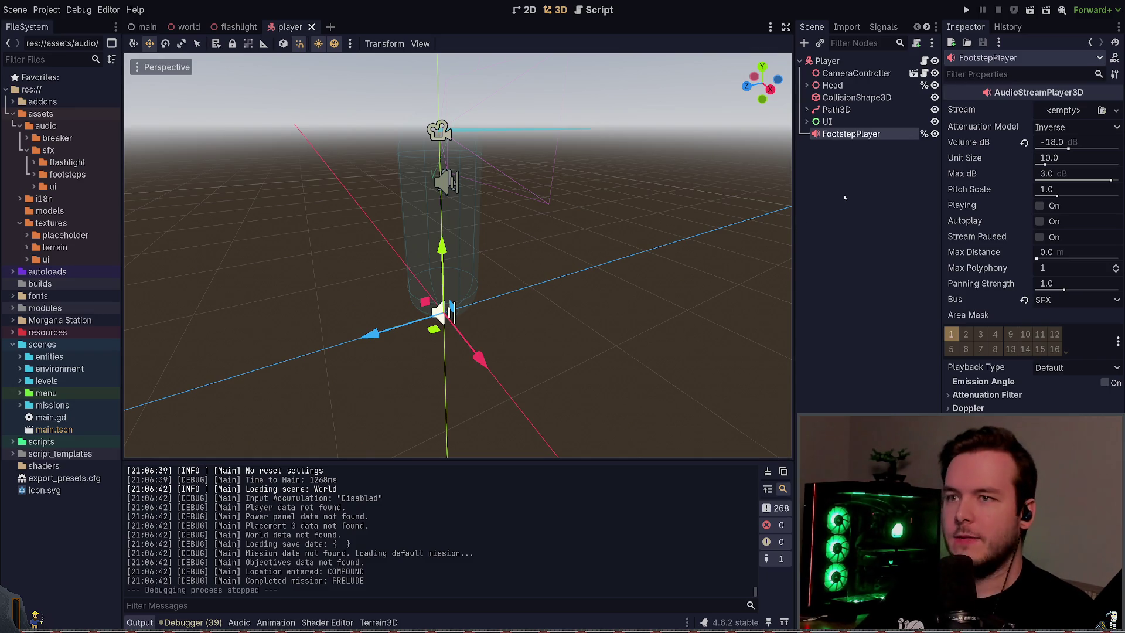
# - Deselect the FootstepPlayer node by clicking empty space in the editor
pyautogui.click(484, 246)
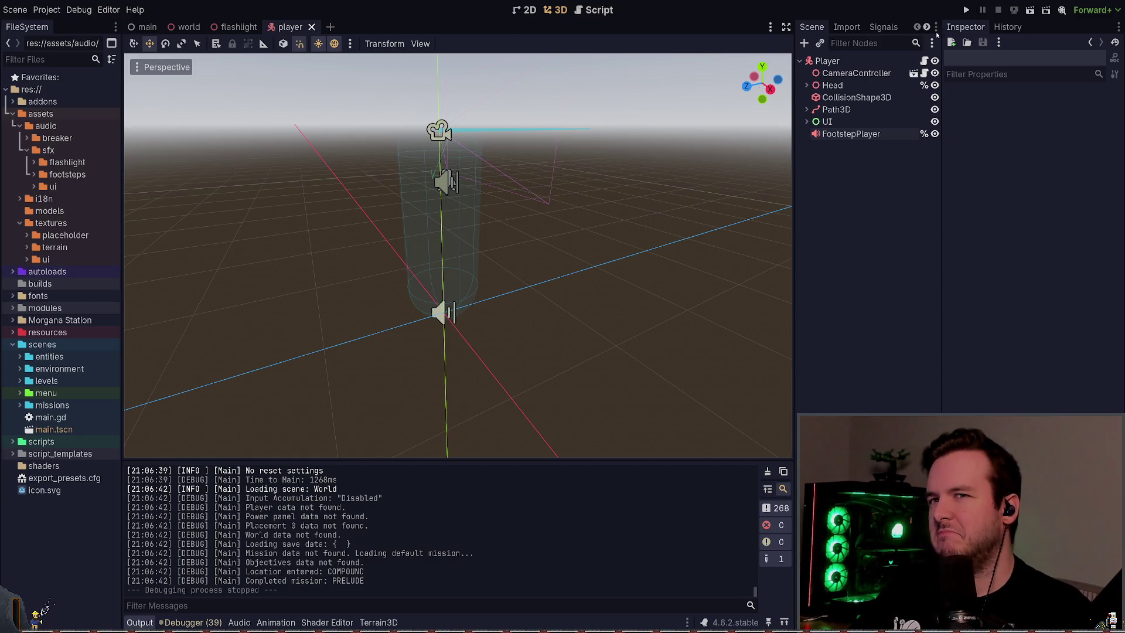
# - Run the game, walk across the snowfield toward the garage, then quit from the pause menu
pyautogui.click(966, 13)
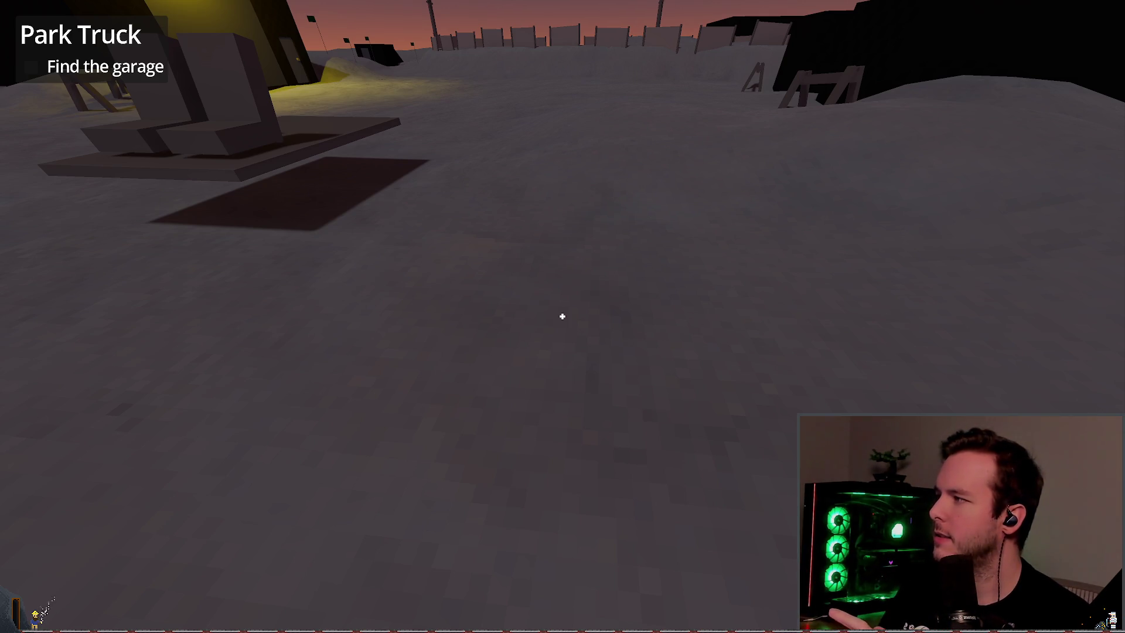
pyautogui.moveTo(562, 316)
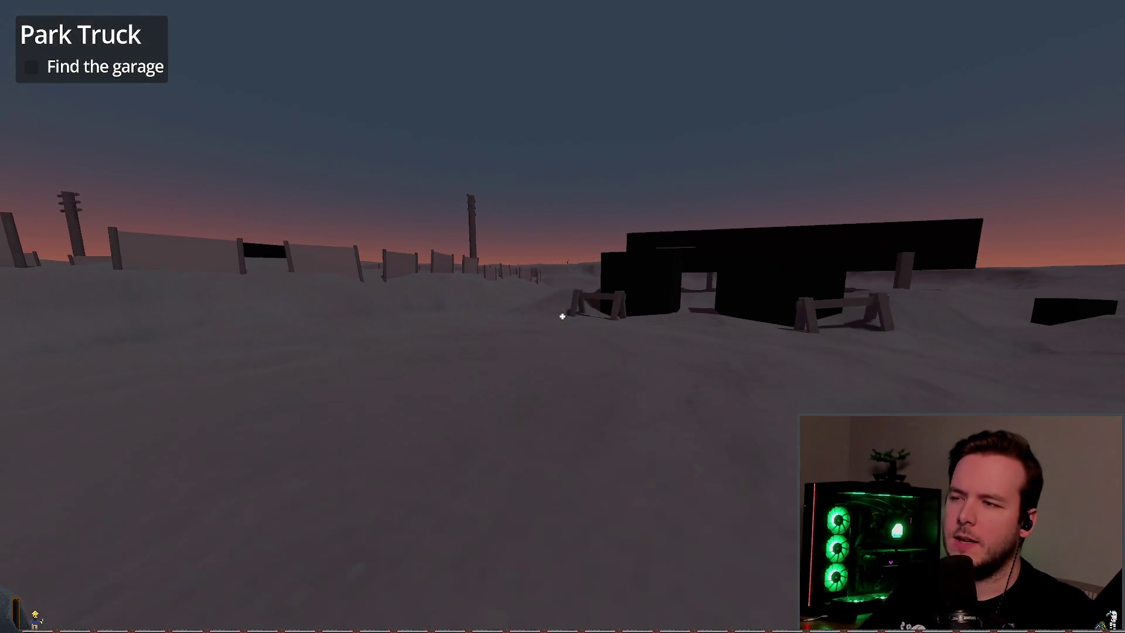
pyautogui.press('w')
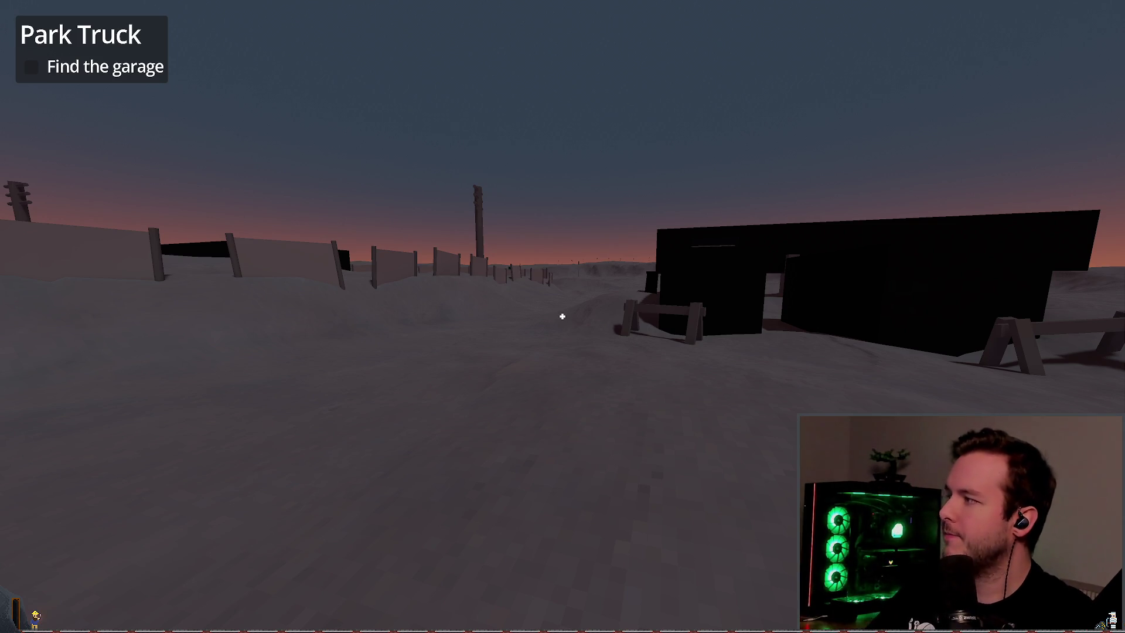
pyautogui.press('w')
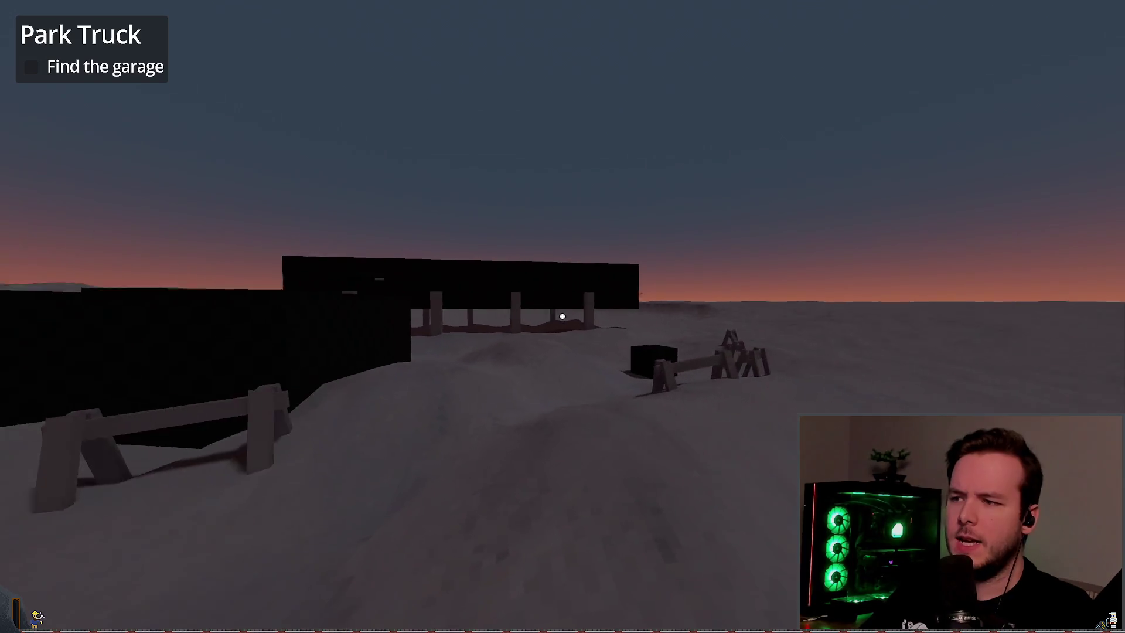
pyautogui.press('w')
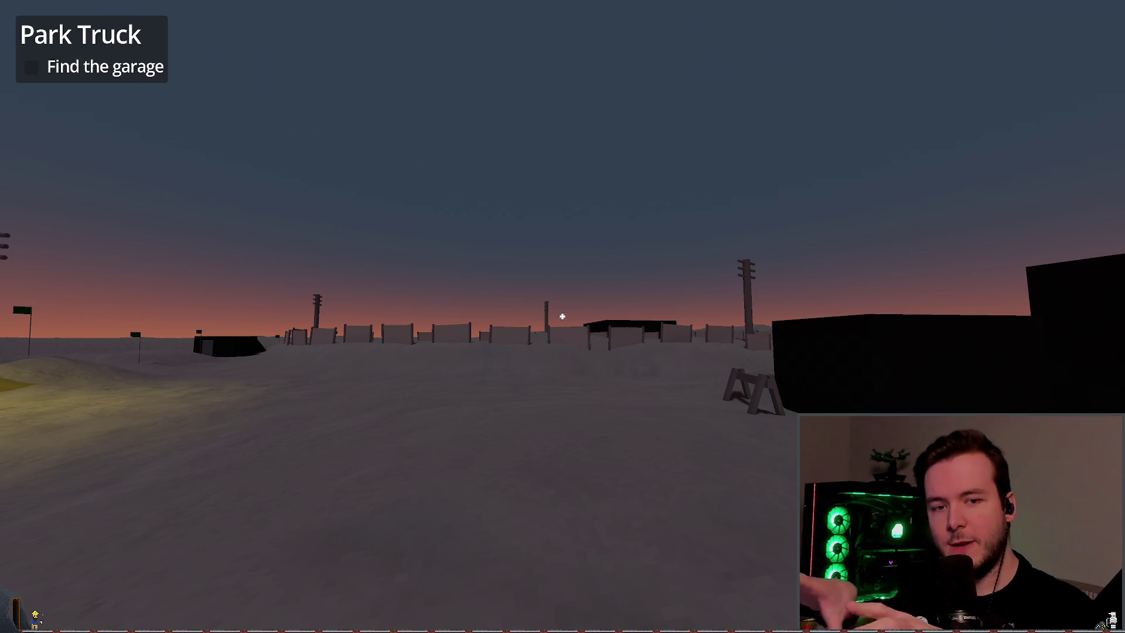
pyautogui.press('w')
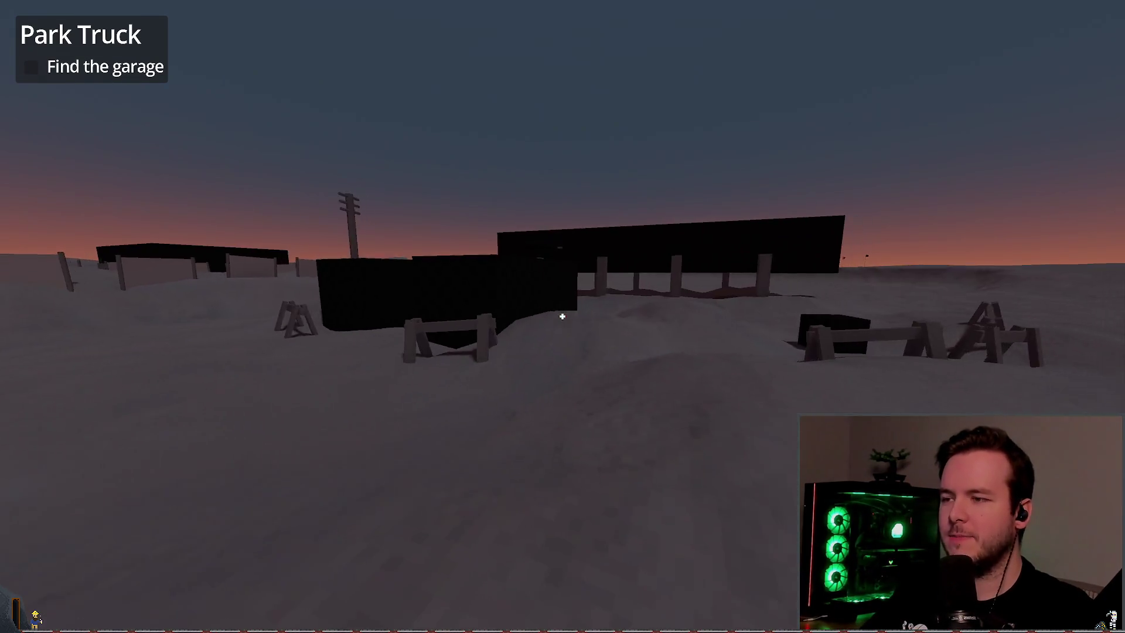
pyautogui.press('Escape')
pyautogui.click(83, 415)
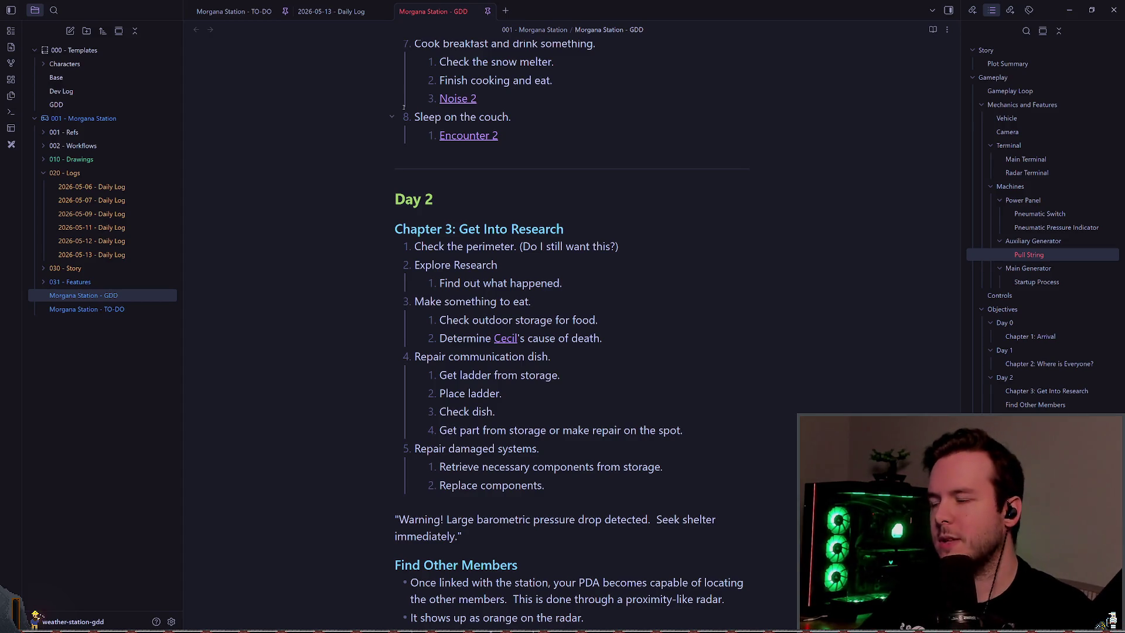
# - Scroll down the GDD note, put the caret above 'Weather the Storm', then bring up the 2026-05-13 - Daily Log note
pyautogui.scroll(-3, 404, 107)
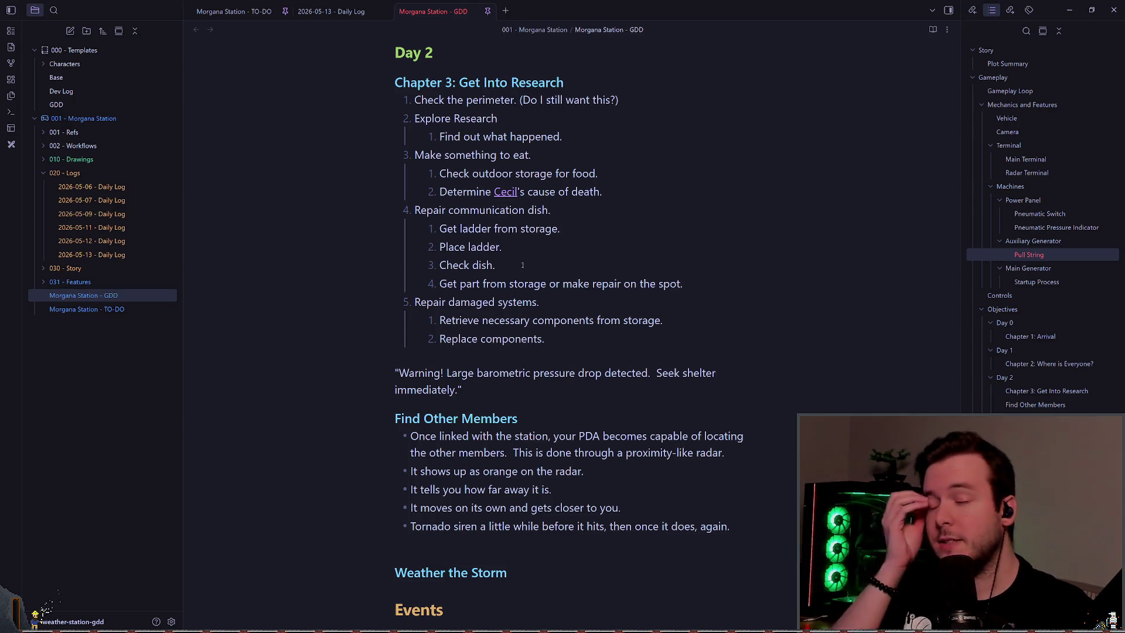
pyautogui.scroll(-3, 544, 271)
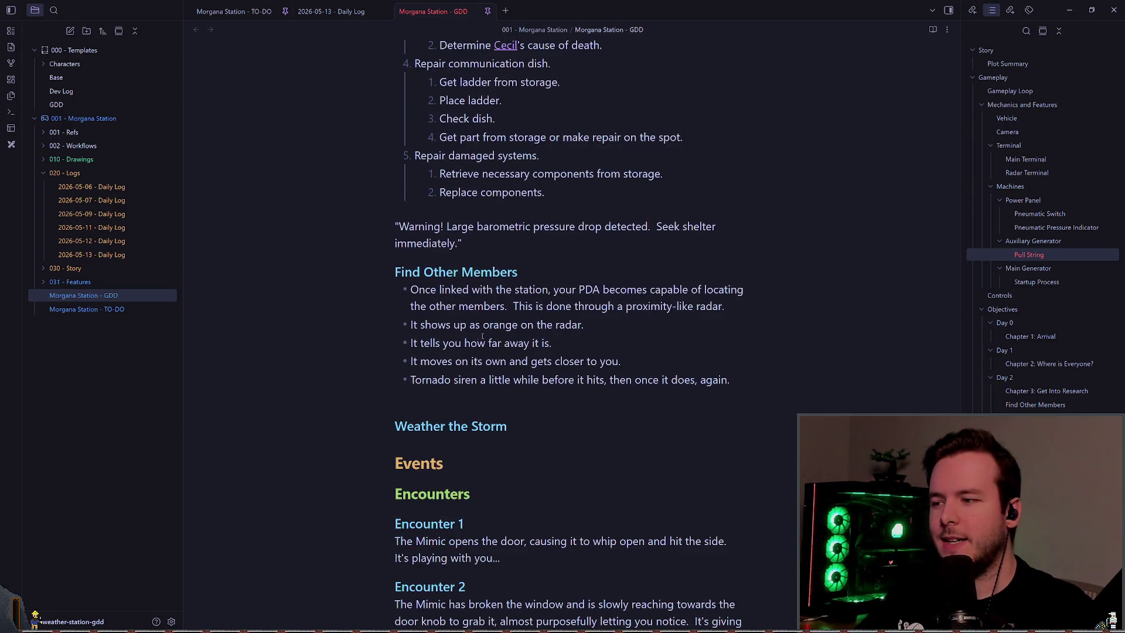
pyautogui.click(487, 426)
pyautogui.press('Up')
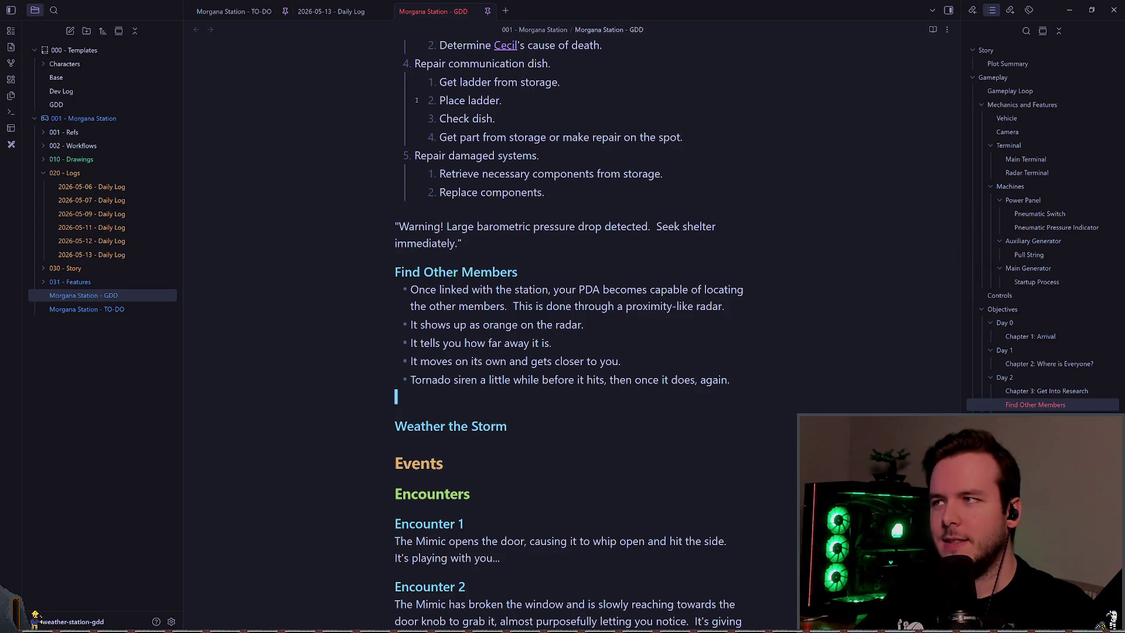
pyautogui.click(331, 11)
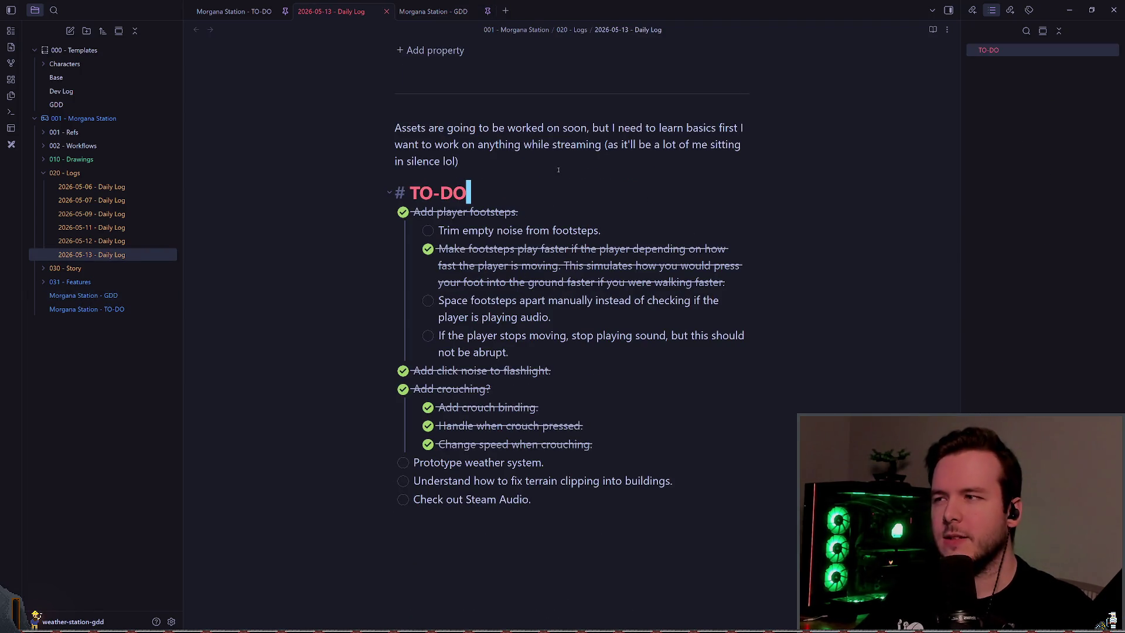
pyautogui.click(579, 158)
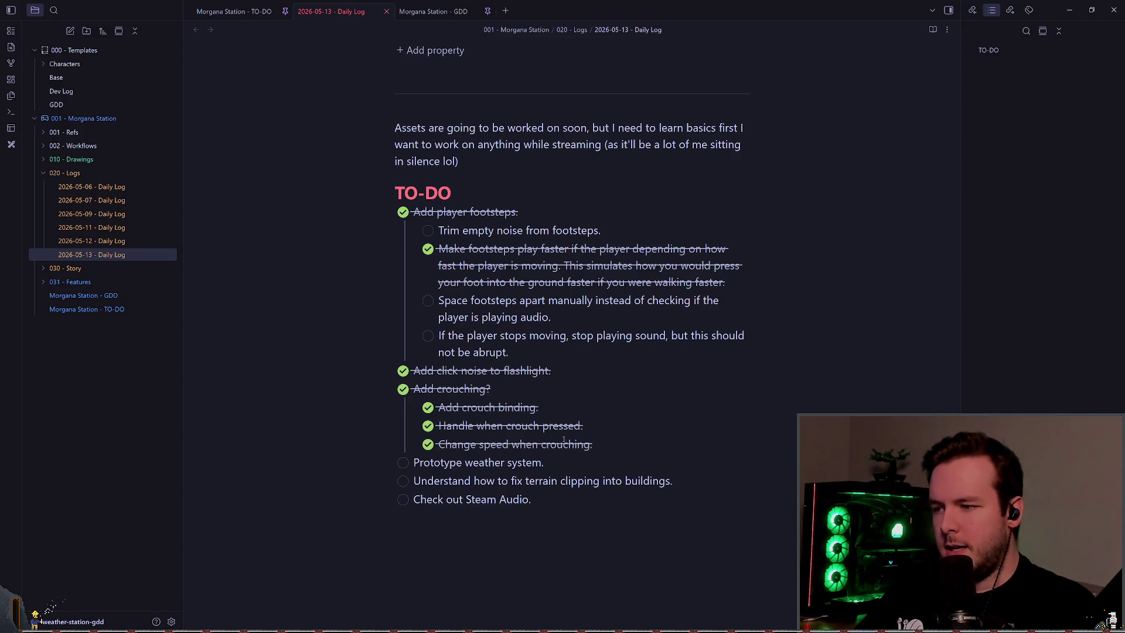
pyautogui.moveTo(414, 463); pyautogui.dragTo(541, 463)
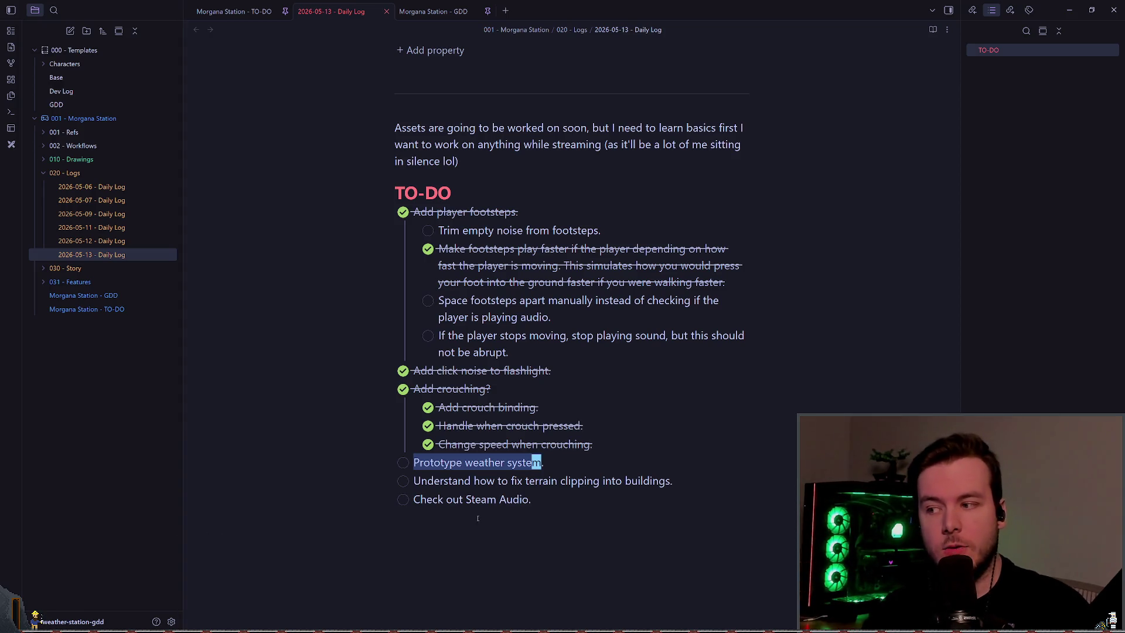
pyautogui.click(572, 464)
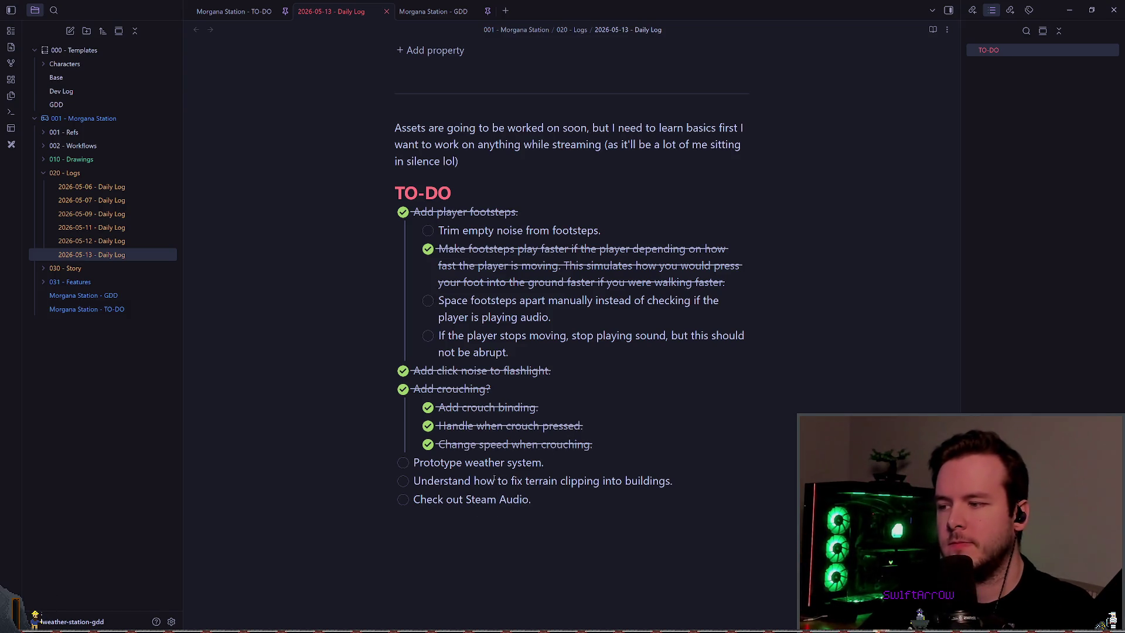
pyautogui.moveTo(415, 480); pyautogui.dragTo(673, 481)
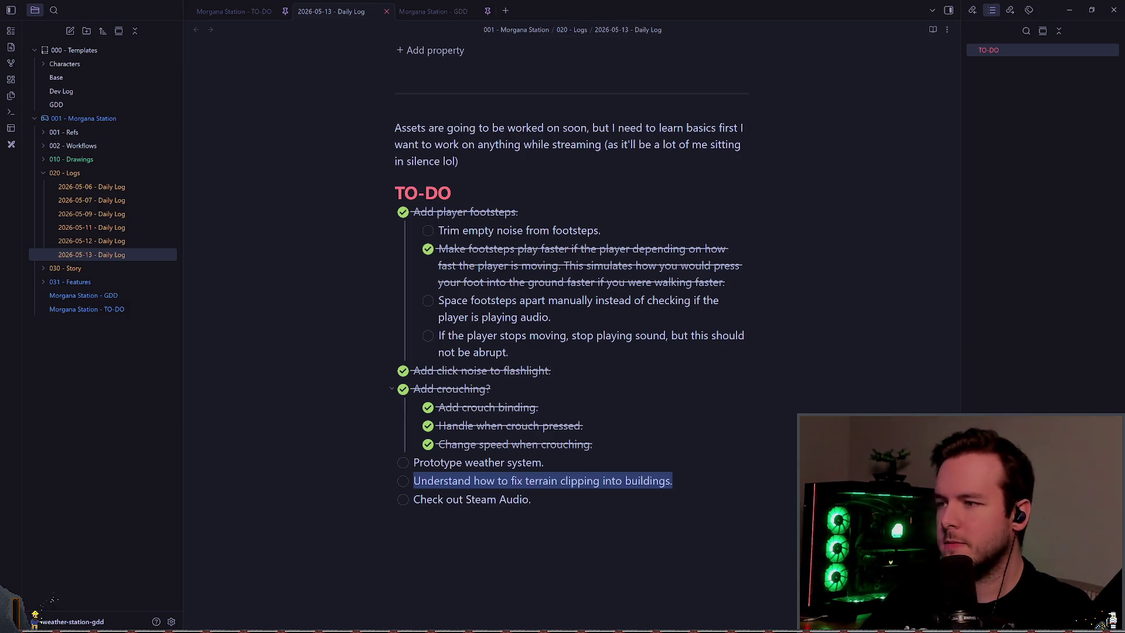
pyautogui.click(660, 459)
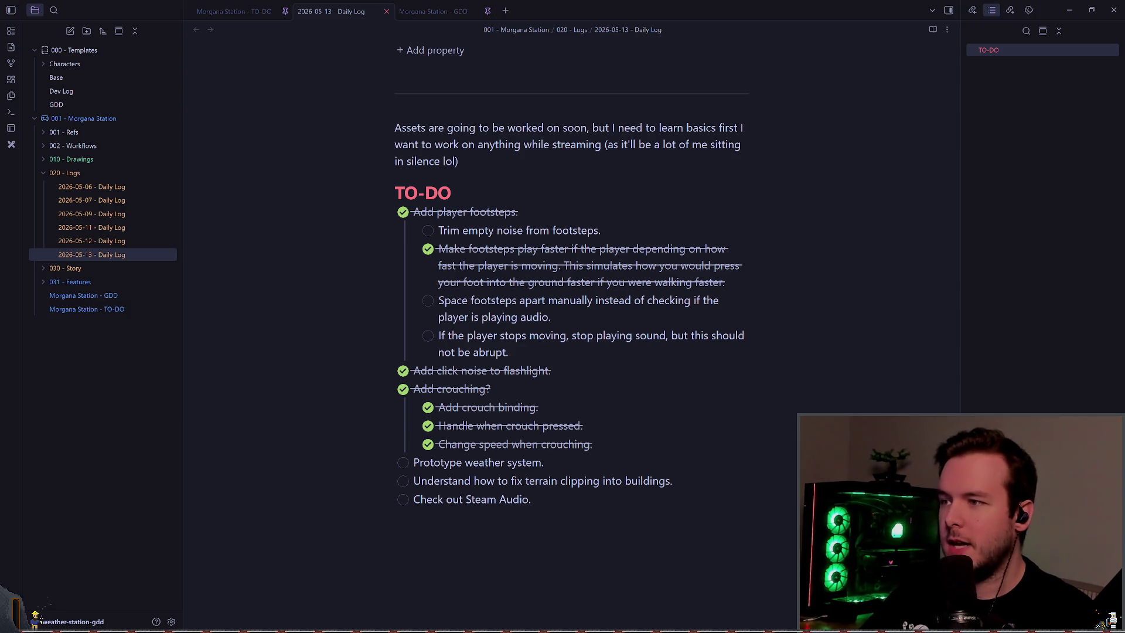
# - Move up to the 'Trim empty noise' line with Vim keys, line-select it, then cancel
pyautogui.click(545, 463)
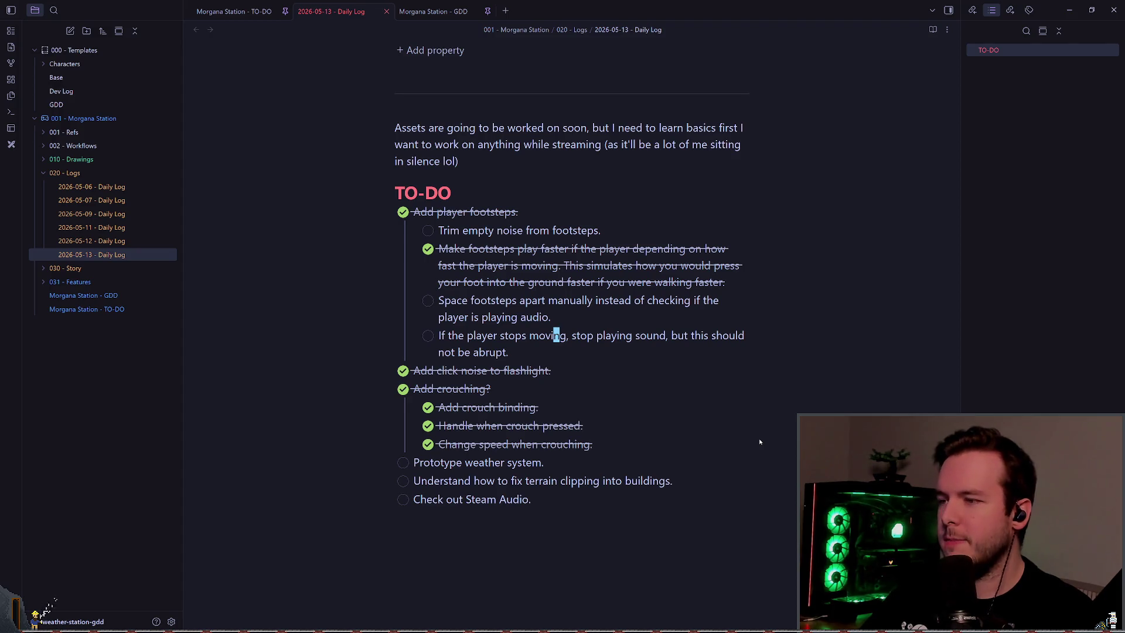
pyautogui.press('k')
pyautogui.press('k')
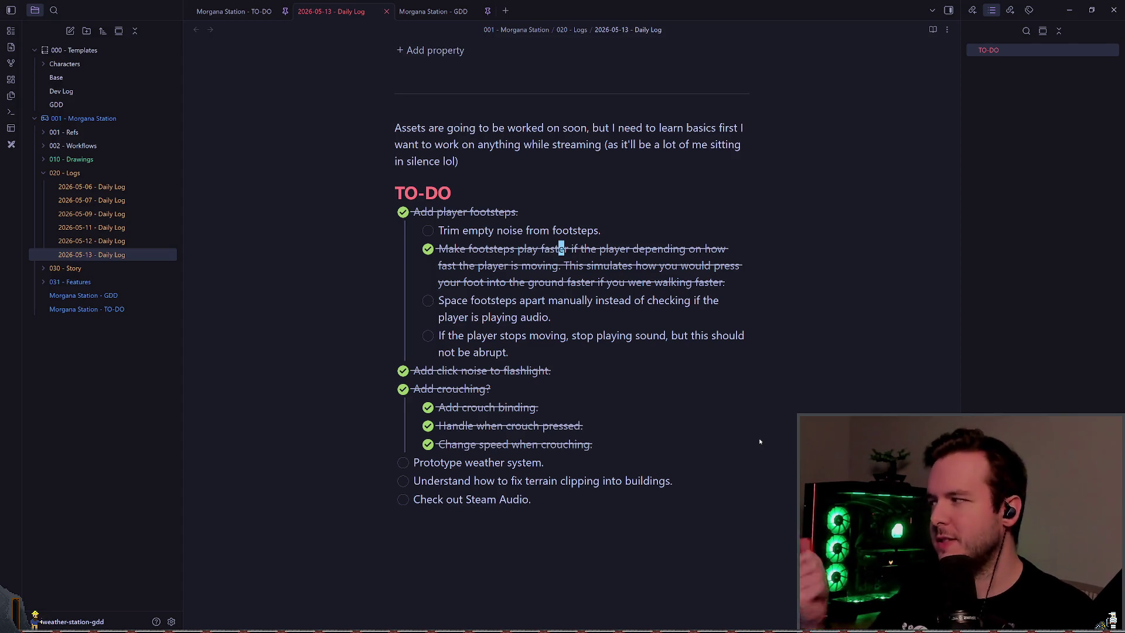
pyautogui.press('k')
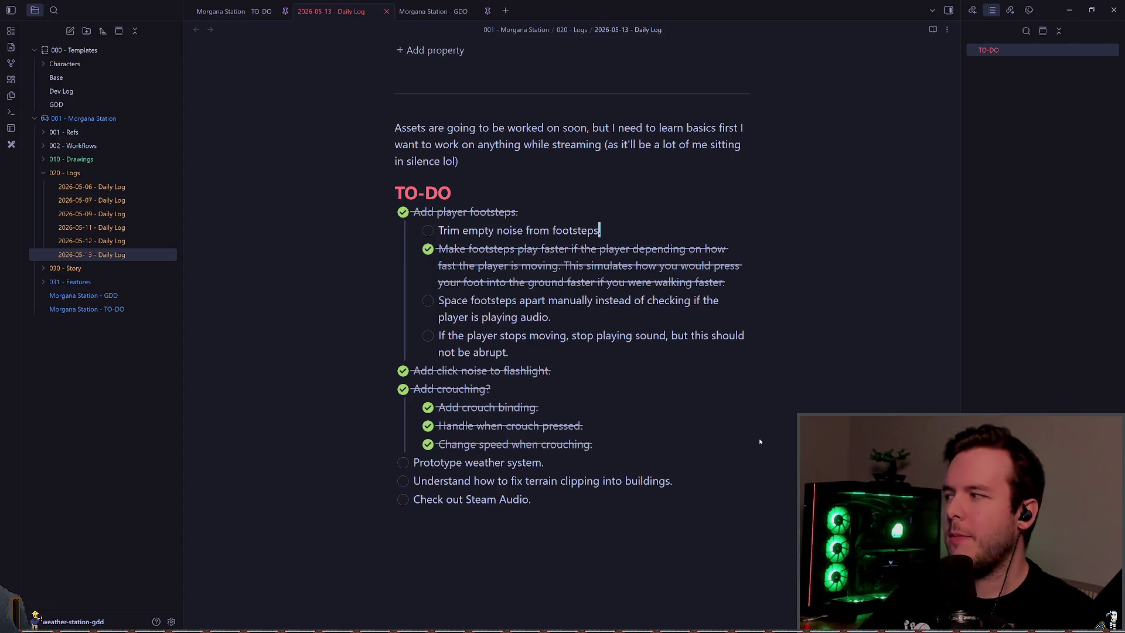
pyautogui.press('b')
pyautogui.press('b')
pyautogui.press('b')
pyautogui.hotkey('shift', 'v')
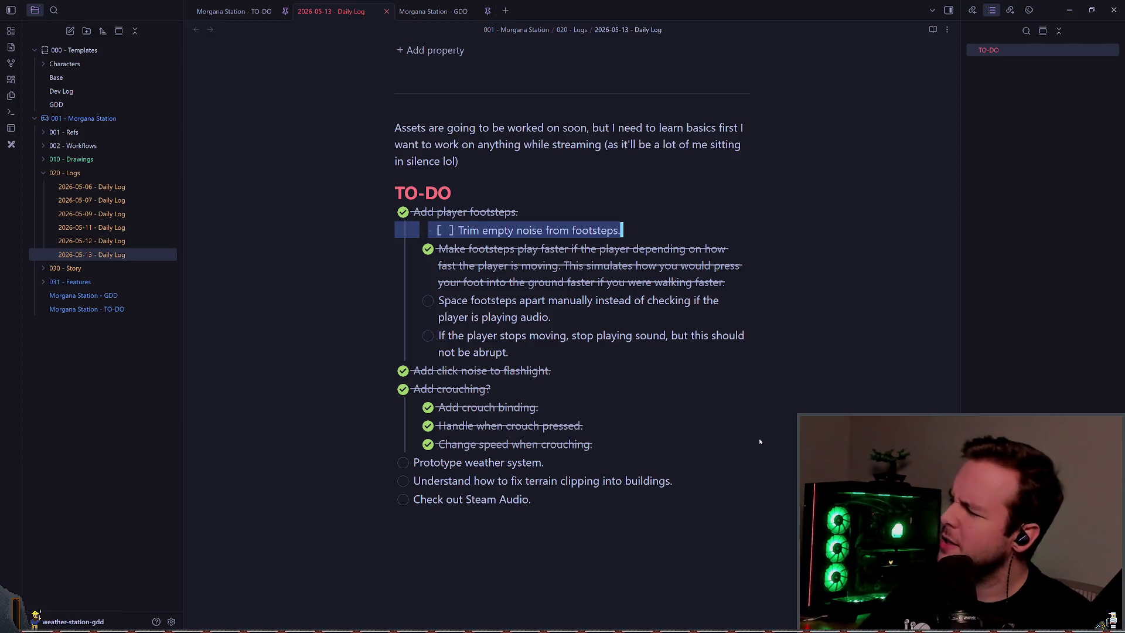
pyautogui.press('Escape')
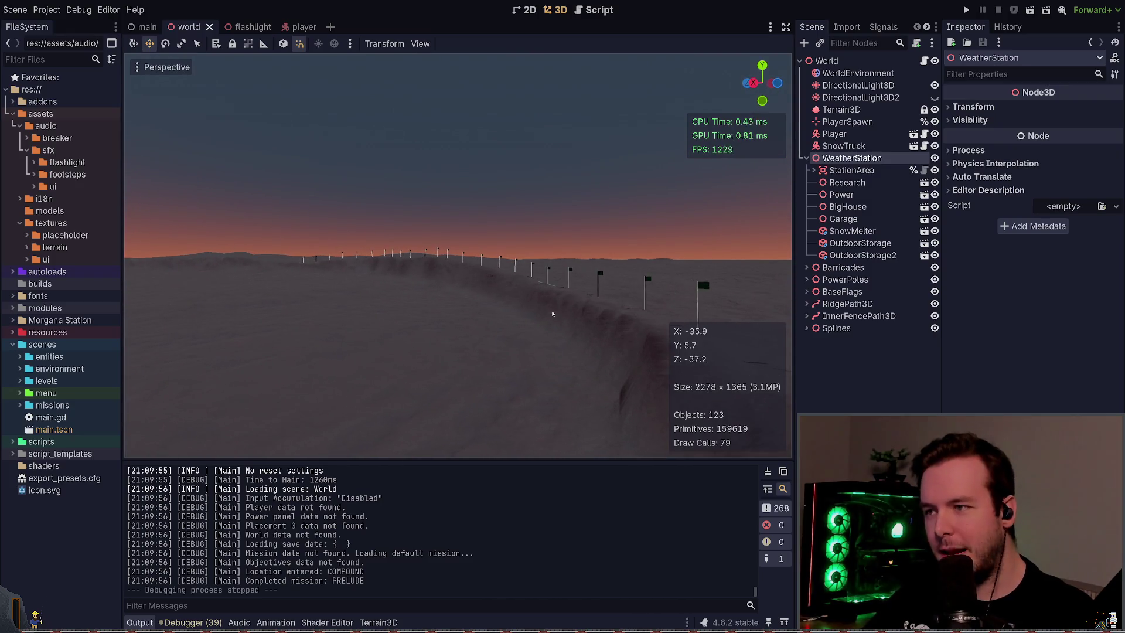
# - Peek at the Splines and PowerPoles children in the Scene dock, then collapse them again
pyautogui.click(807, 328)
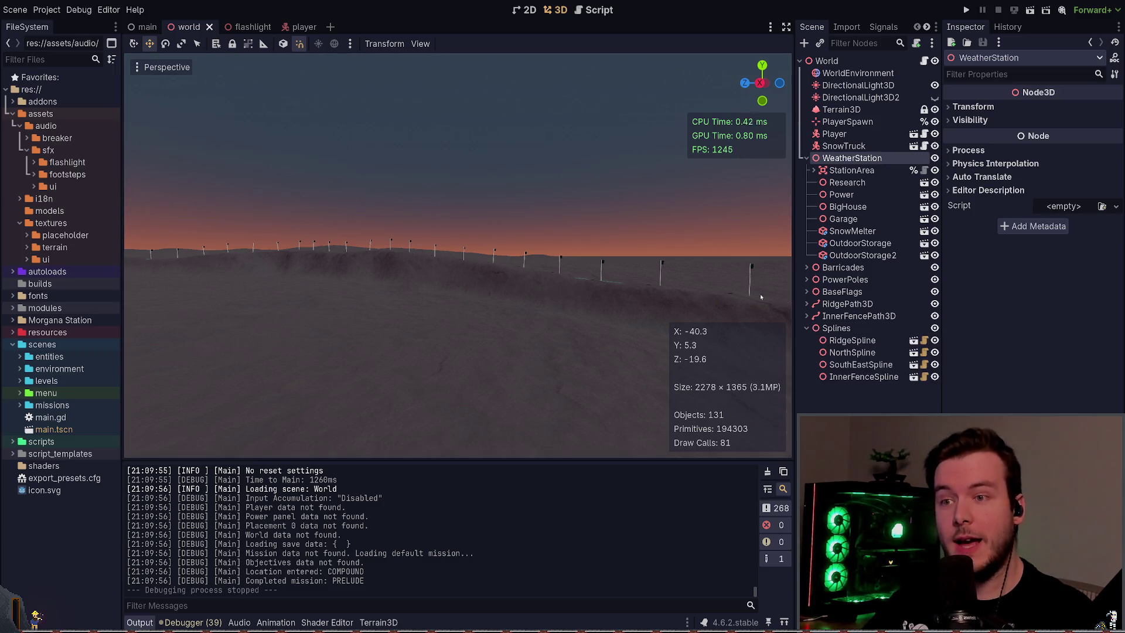
pyautogui.click(807, 329)
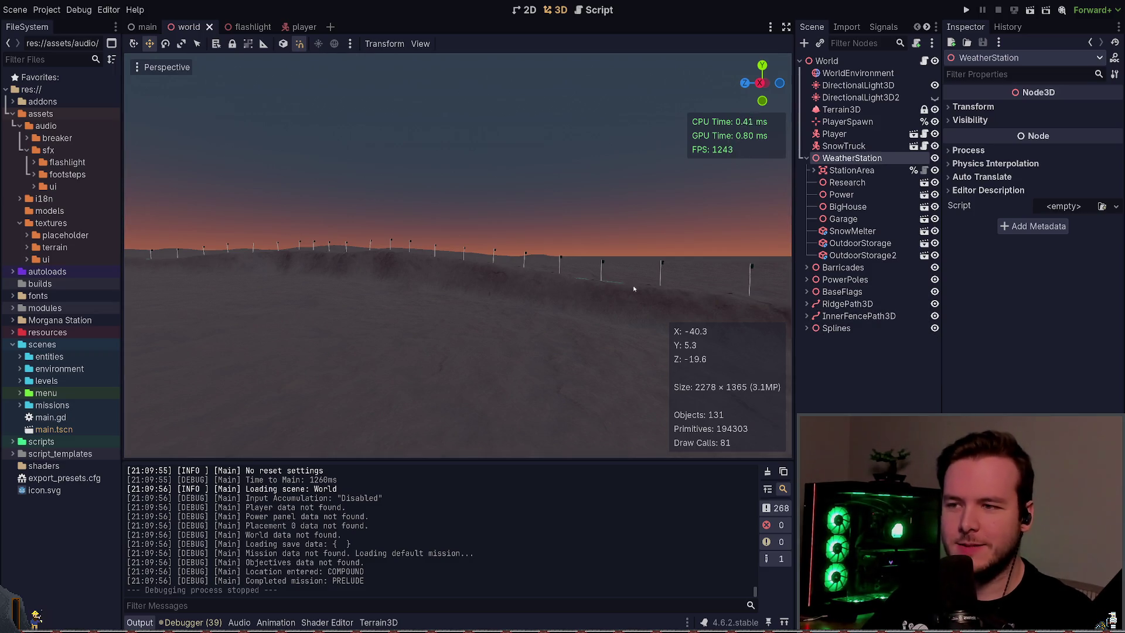
pyautogui.click(807, 280)
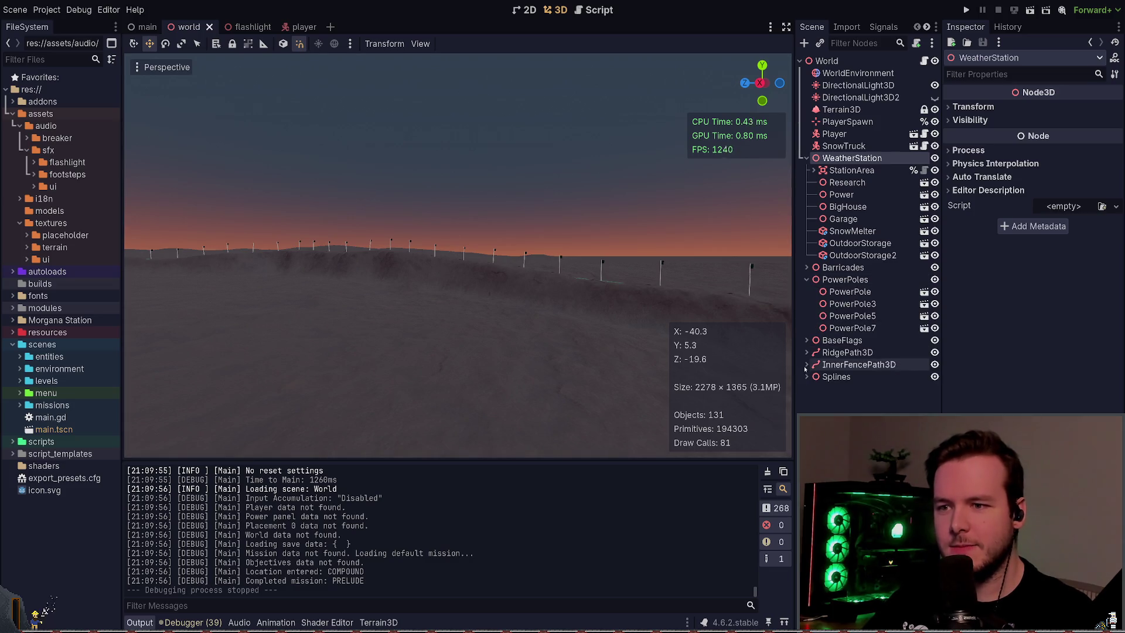
pyautogui.click(807, 280)
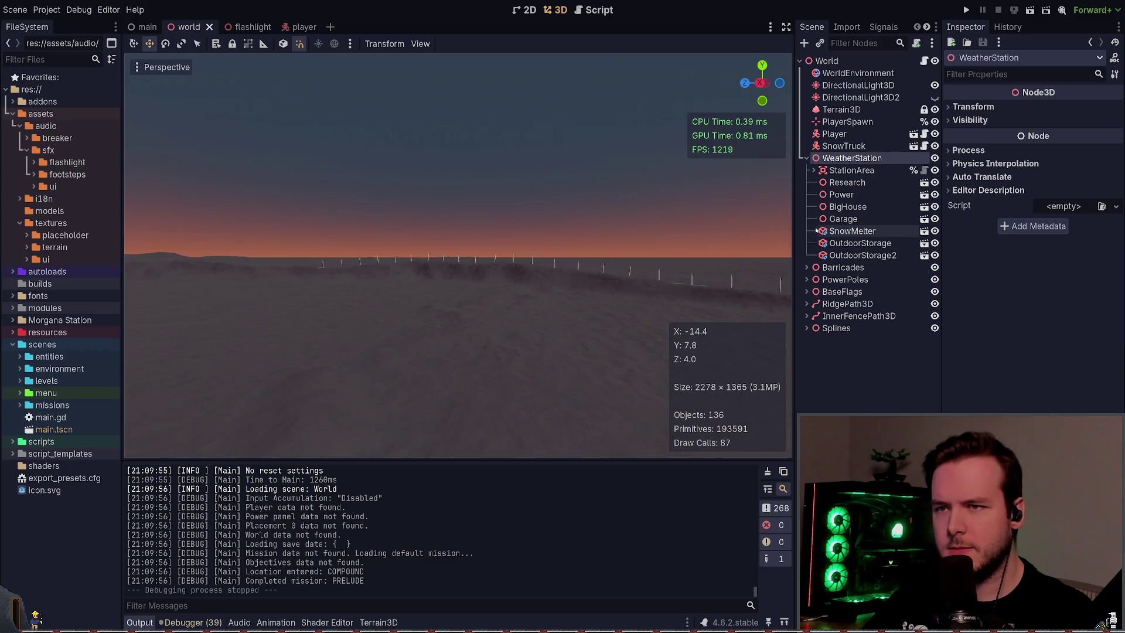
# - Expand RidgePath3D, frame it, and orbit the view to look along the ridge markers
pyautogui.click(815, 293)
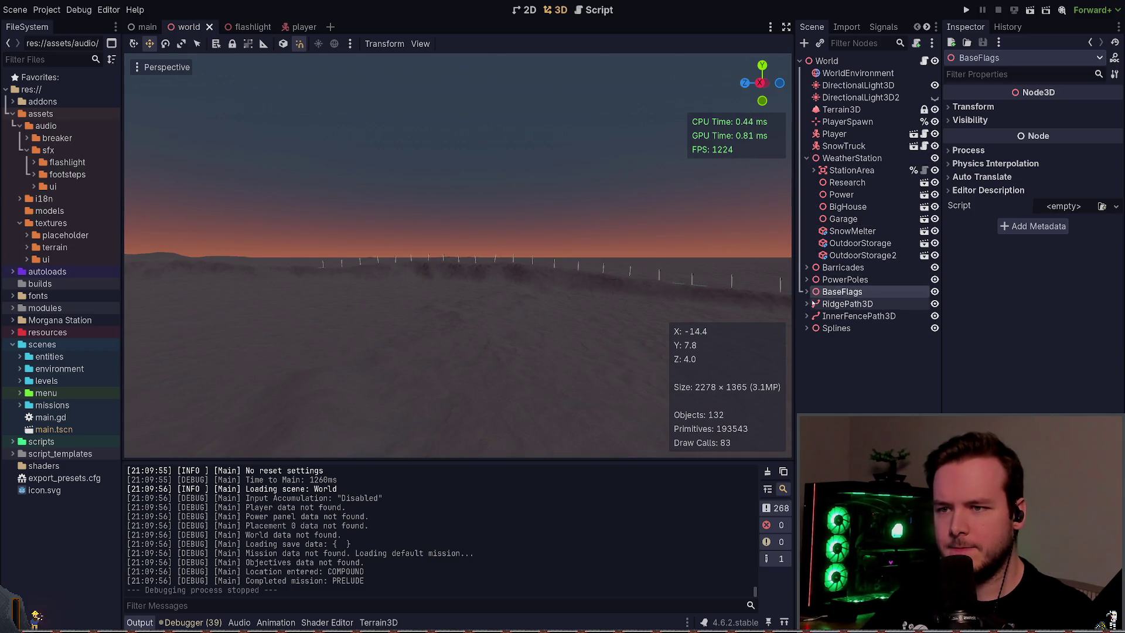
pyautogui.click(807, 304)
pyautogui.click(850, 316)
pyautogui.doubleClick(848, 303)
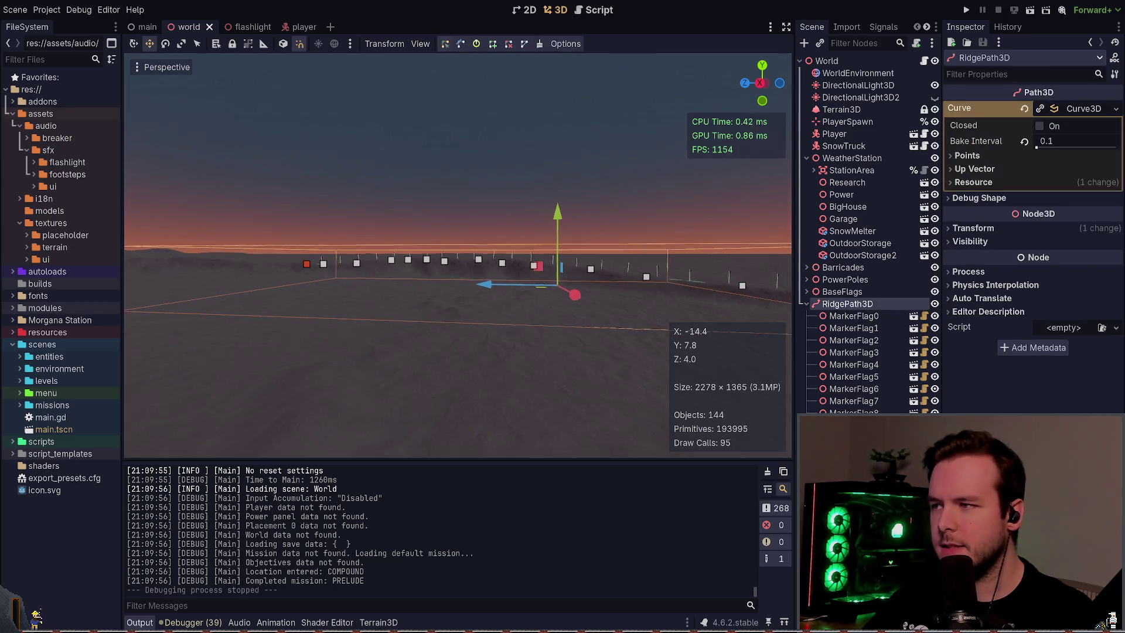
pyautogui.moveTo(586, 246); pyautogui.dragTo(629, 245)
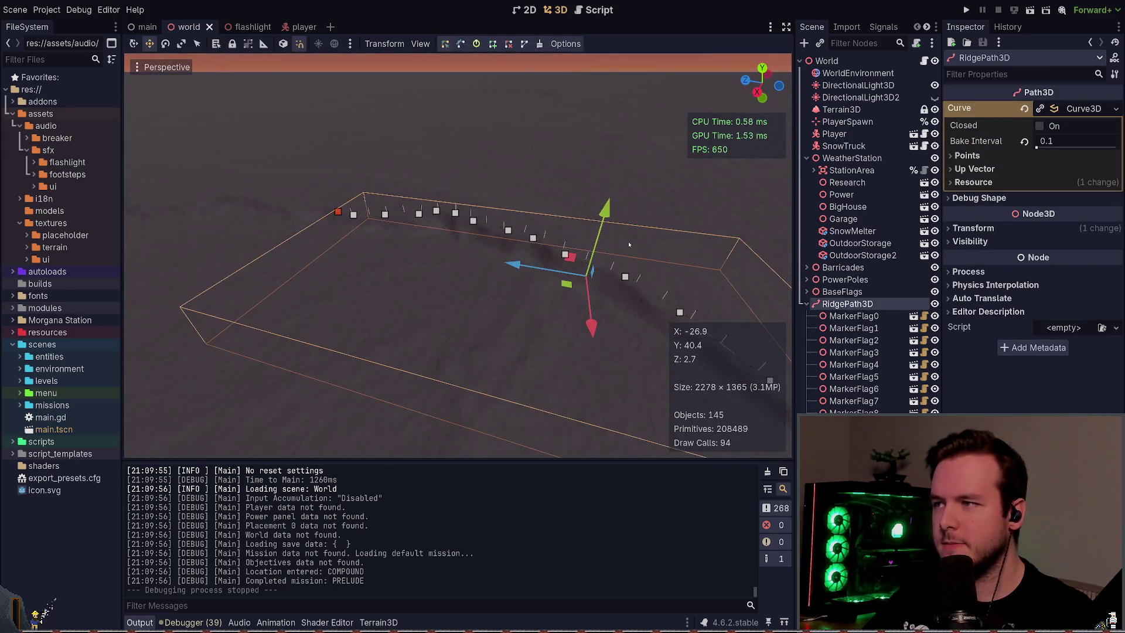
pyautogui.moveTo(323, 209); pyautogui.dragTo(343, 175)
pyautogui.click(617, 177)
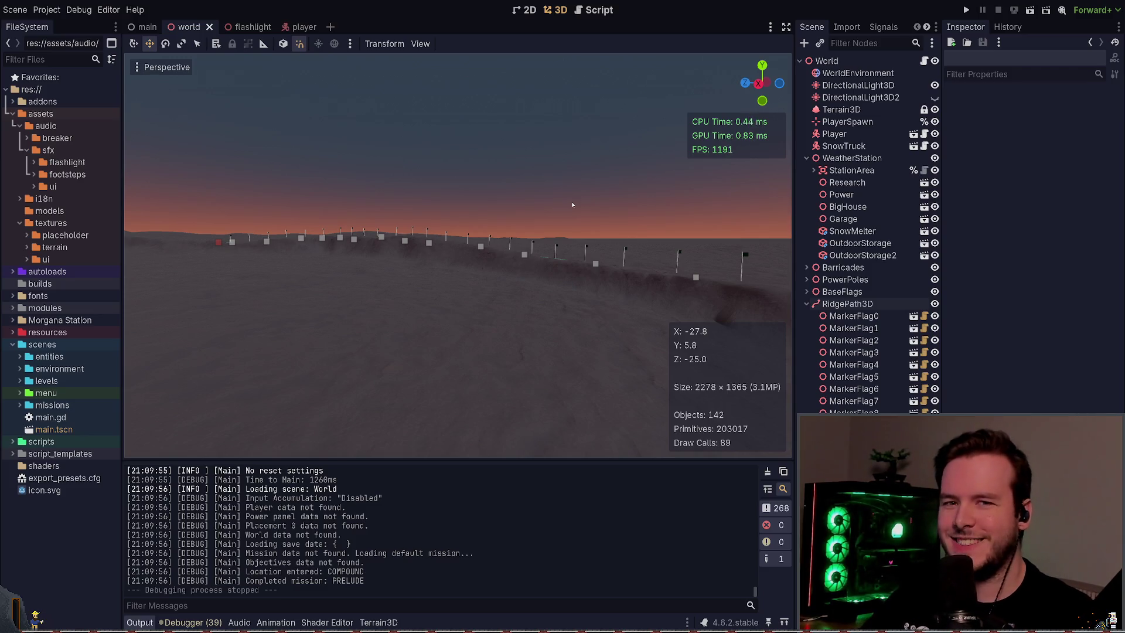
# - Collapse RidgePath3D and fly the editor camera across the terrain toward the compound
pyautogui.press('w')
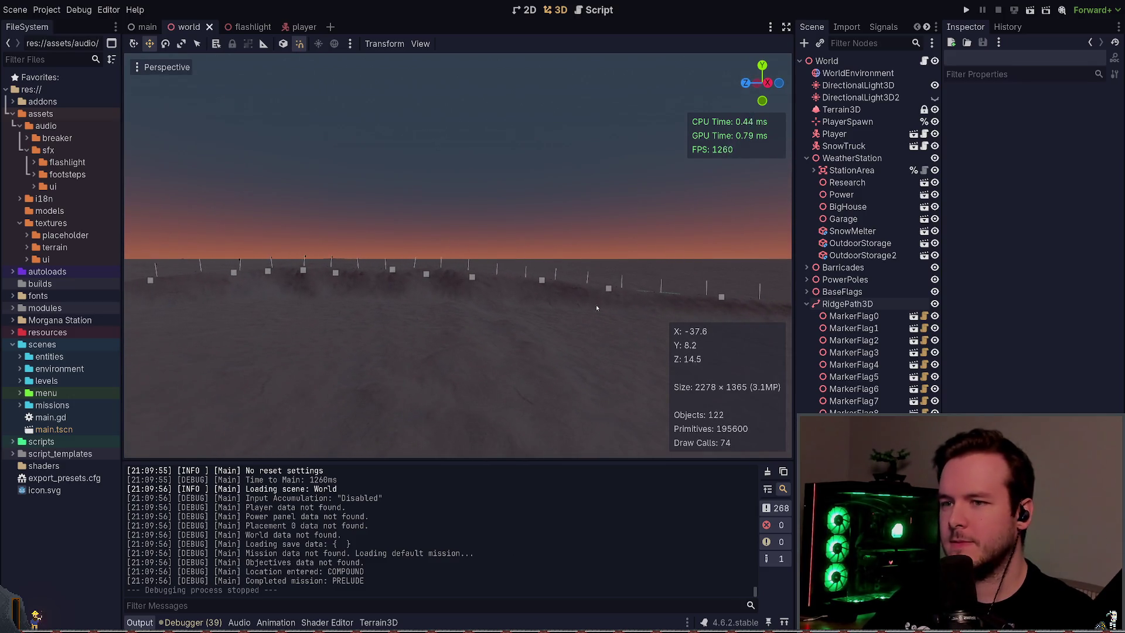
pyautogui.click(807, 304)
pyautogui.press('w')
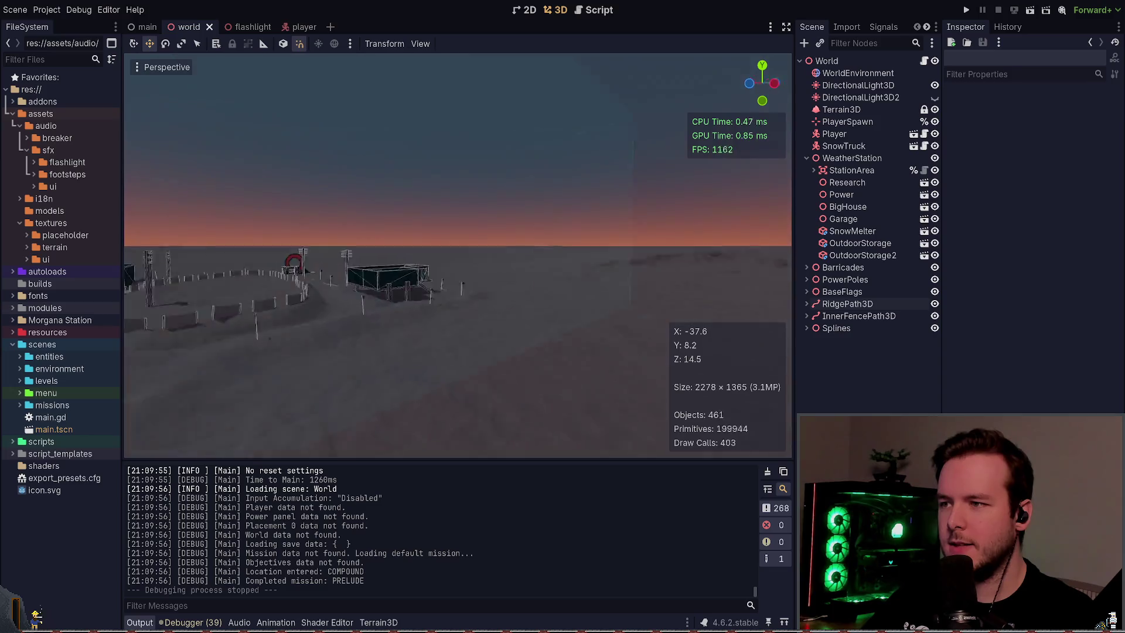
pyautogui.press('w')
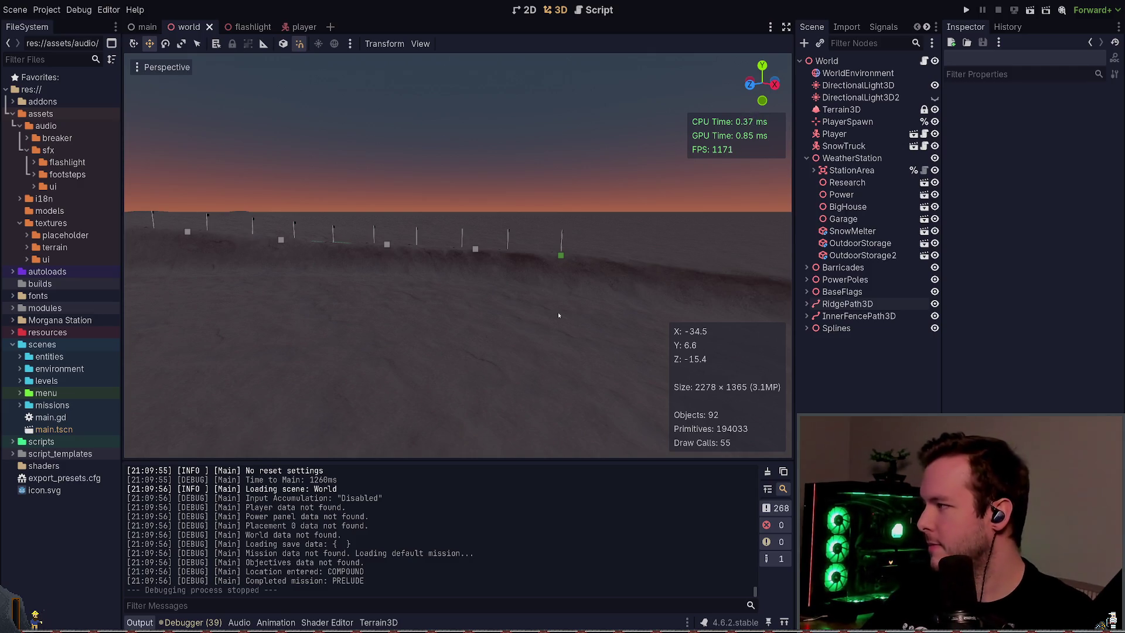
pyautogui.press('d')
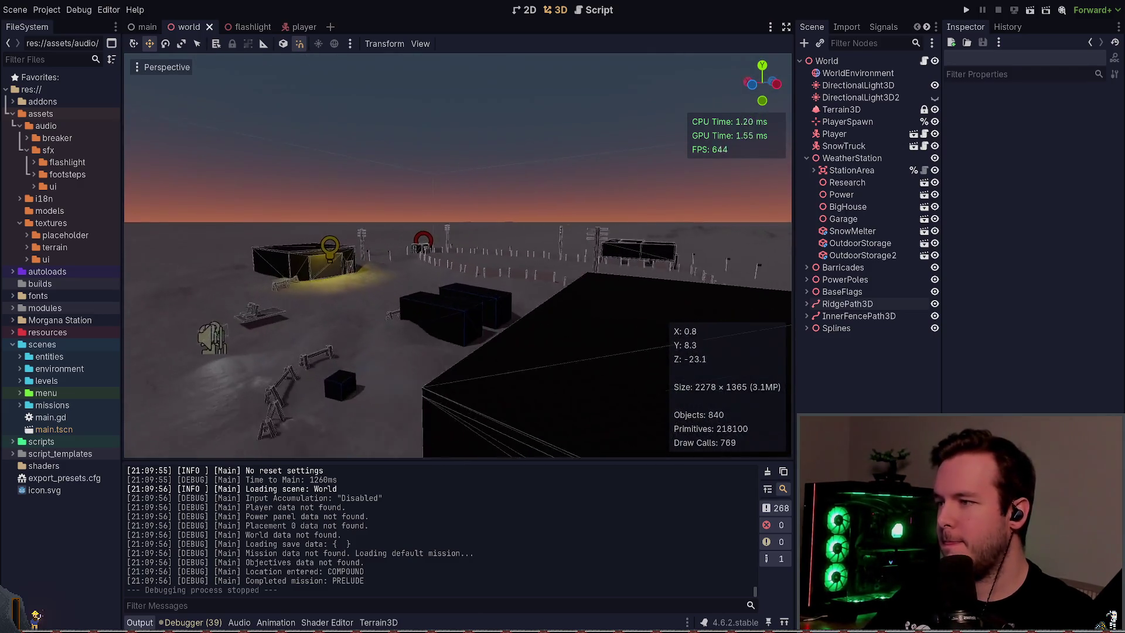
pyautogui.press('w')
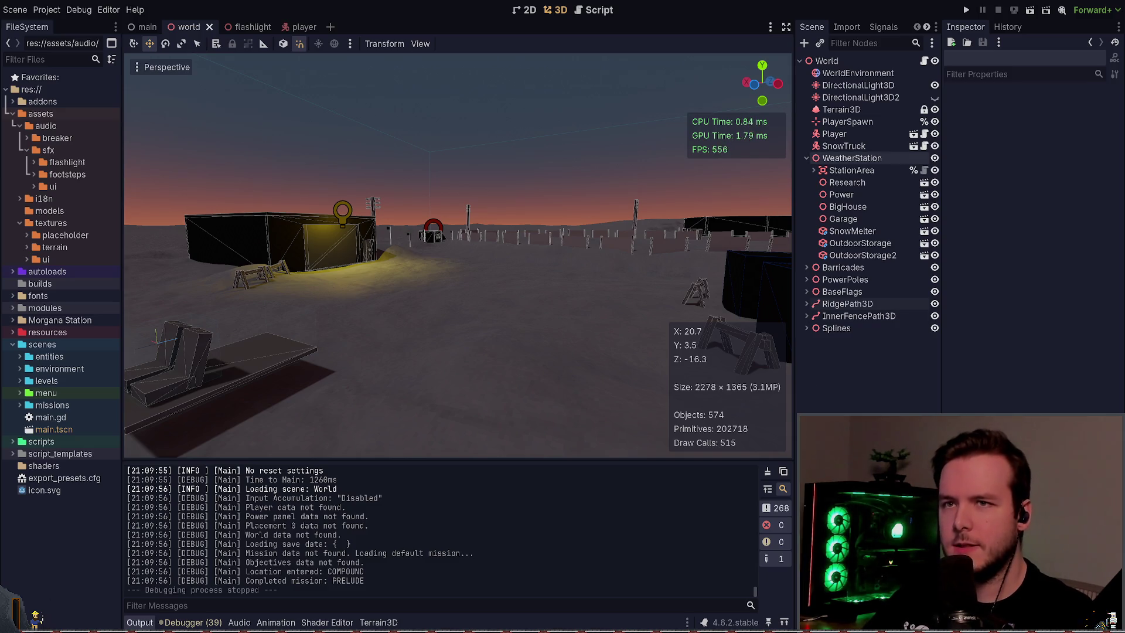
# - Play-test the level with F5, walking past the flags, fences and power pole to the garage
pyautogui.press('F5')
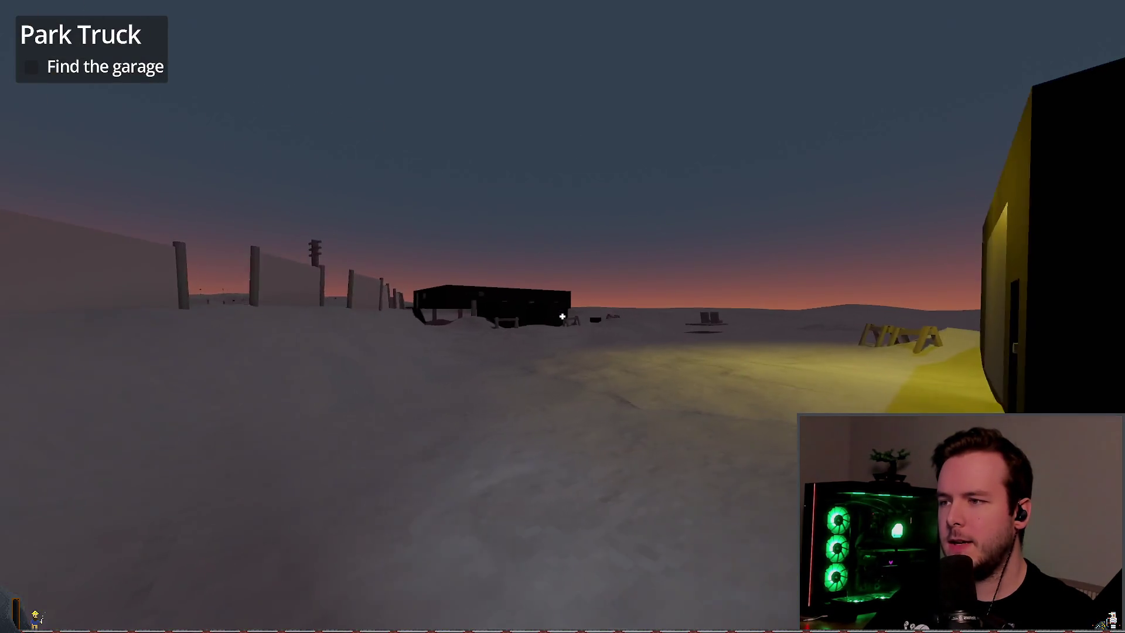
pyautogui.press('w')
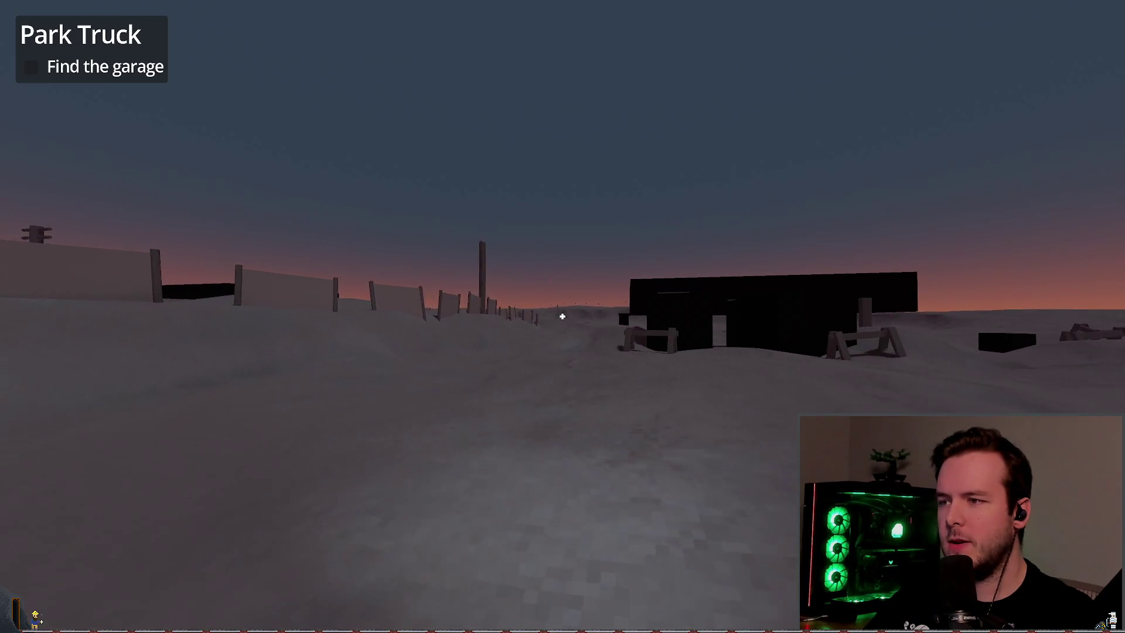
pyautogui.press('w')
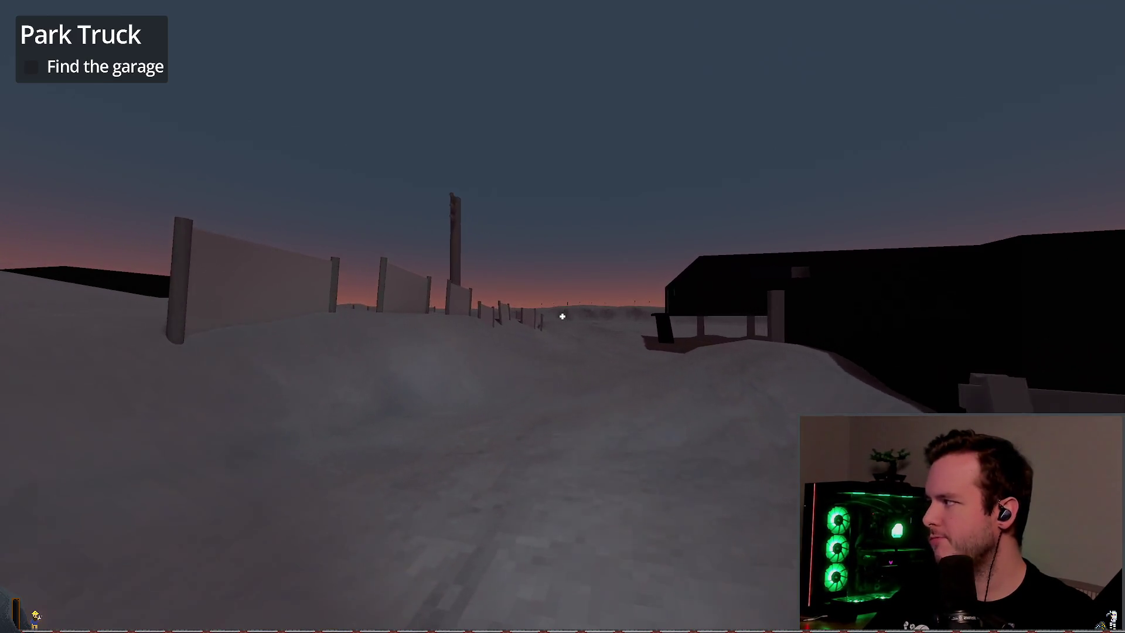
pyautogui.press('w')
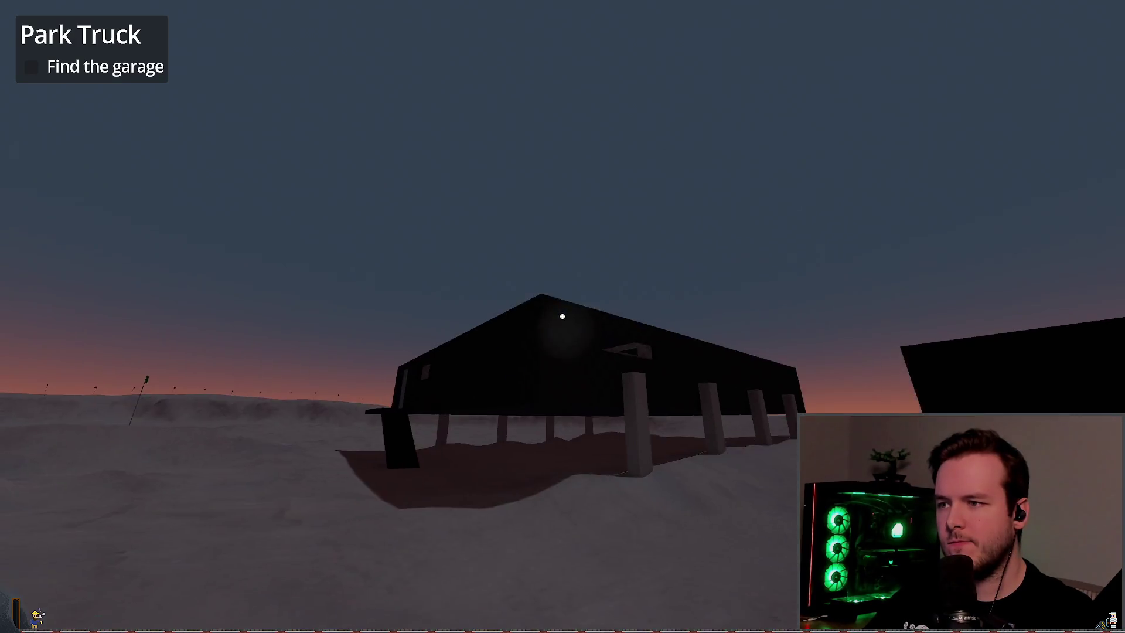
pyautogui.press('w')
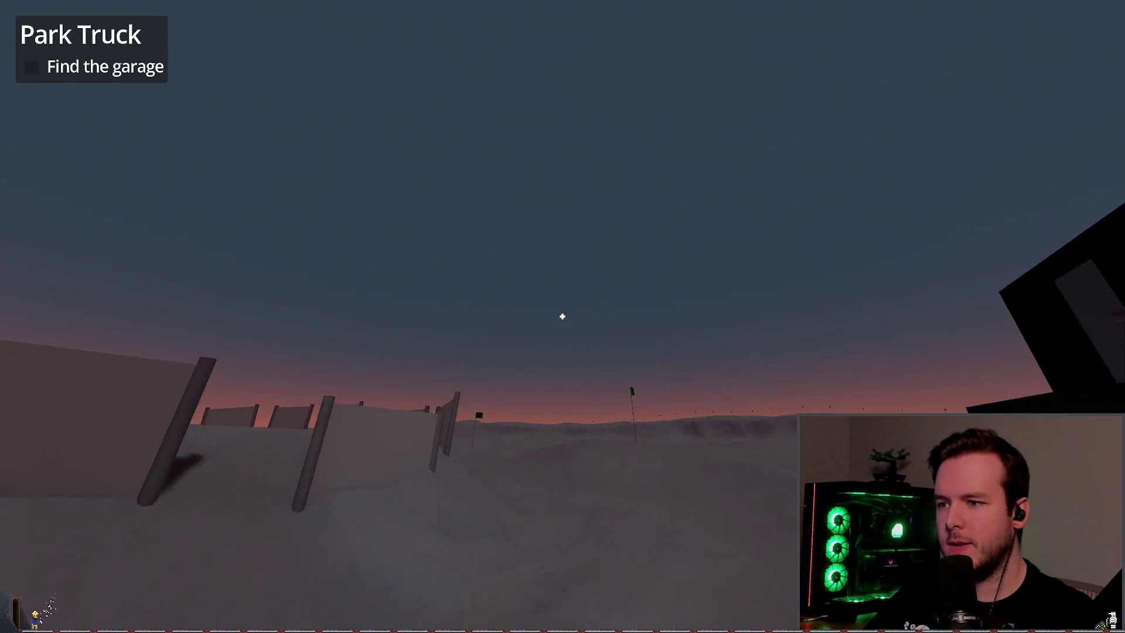
pyautogui.press('w')
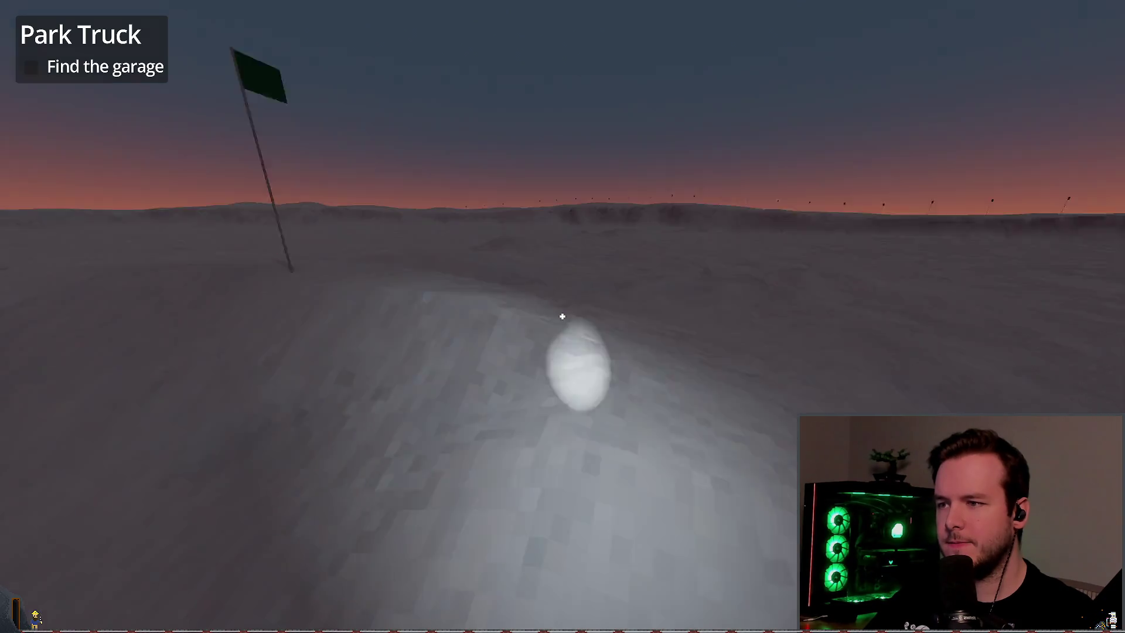
pyautogui.press('w')
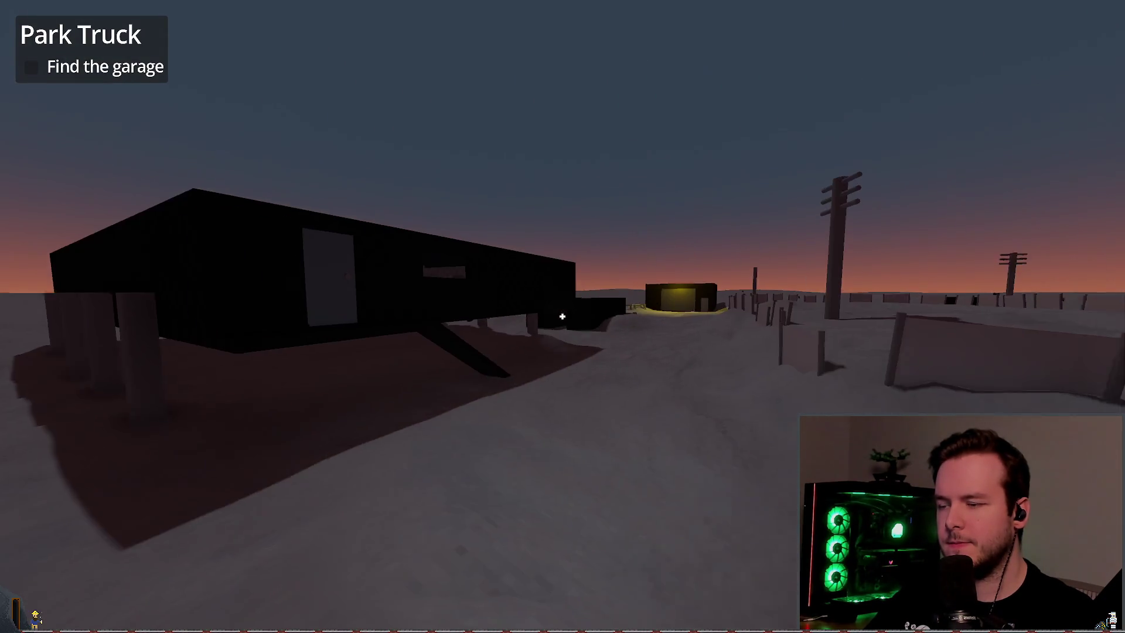
pyautogui.press('w')
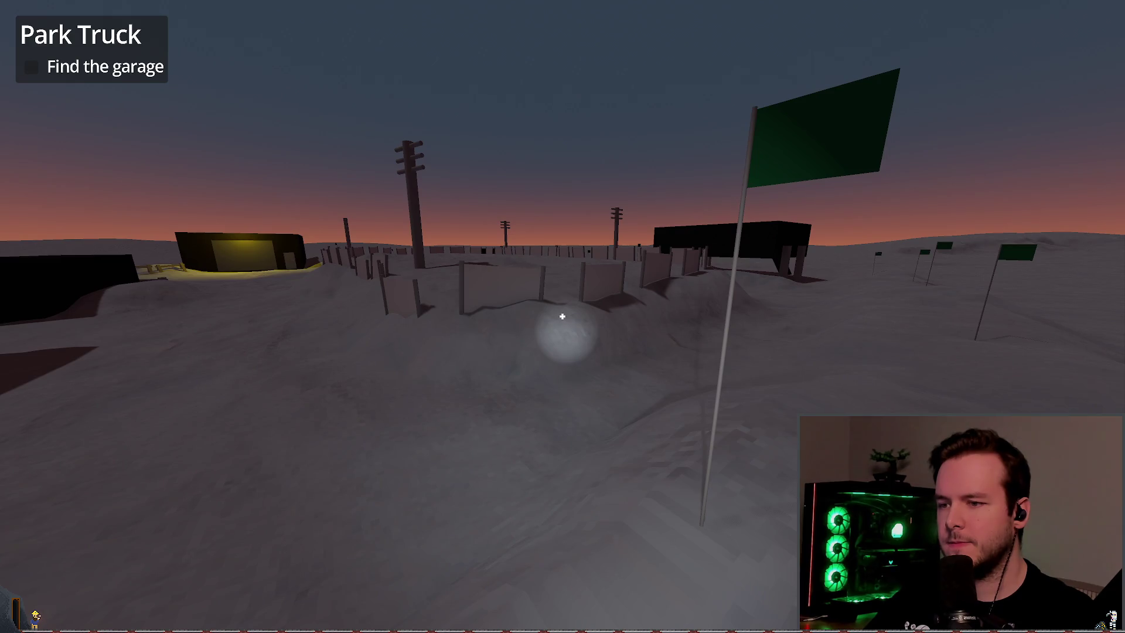
pyautogui.press('w')
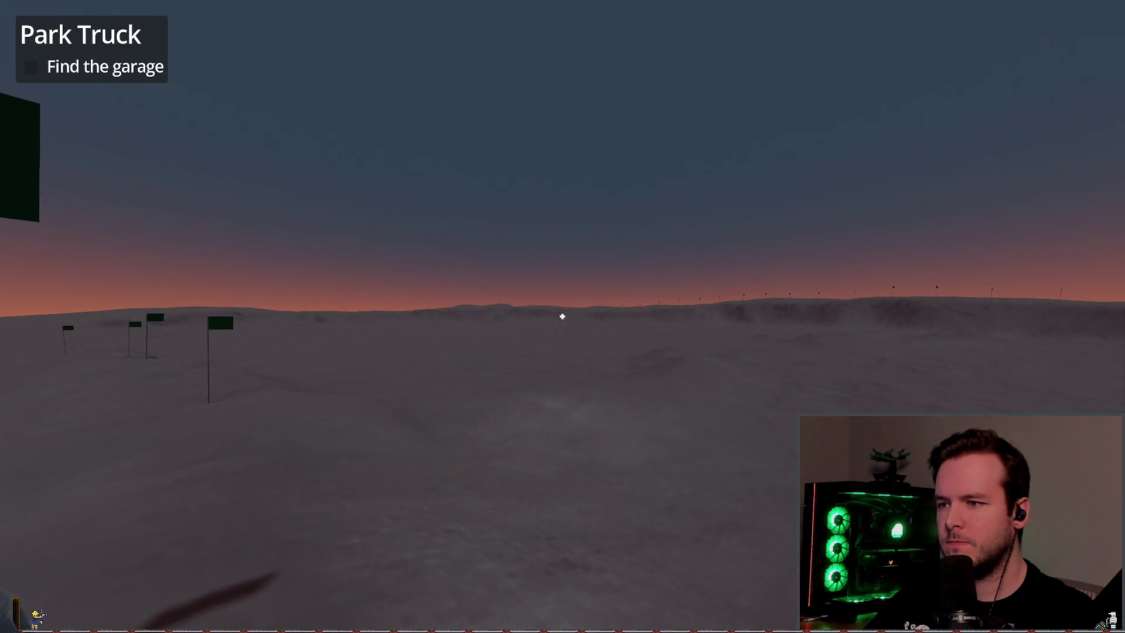
pyautogui.press('w')
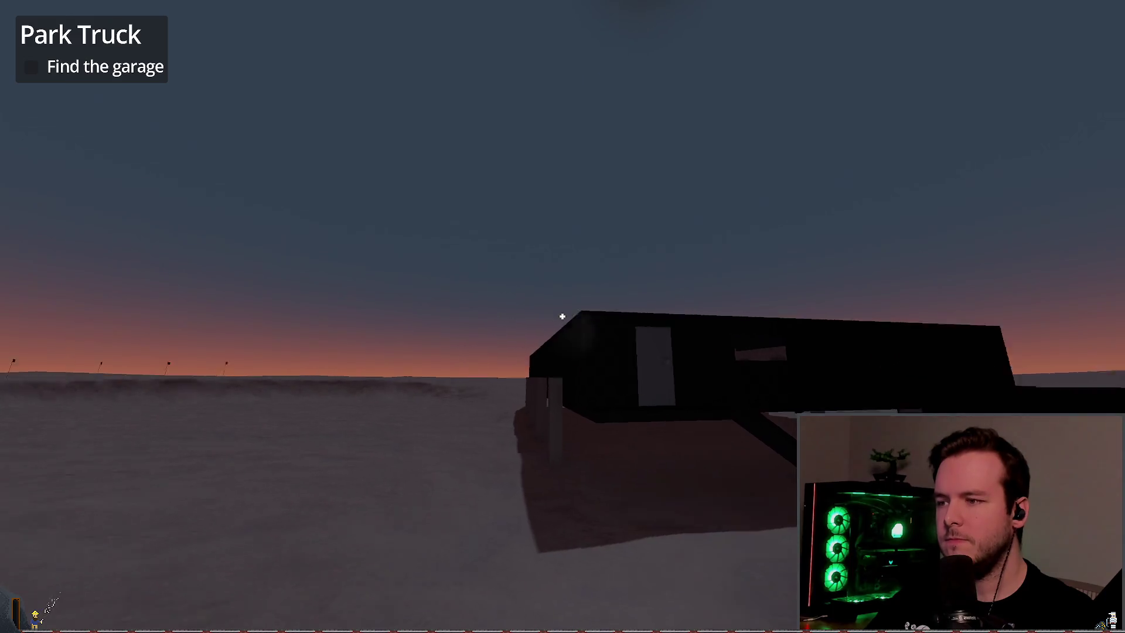
pyautogui.press('w')
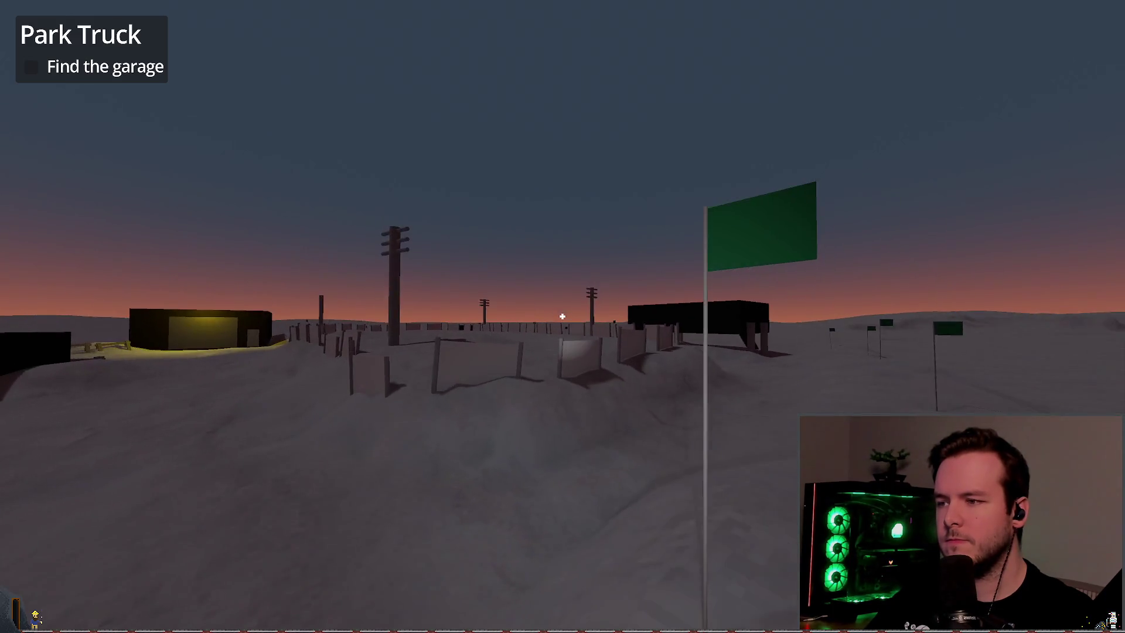
pyautogui.press('w')
pyautogui.press('w')
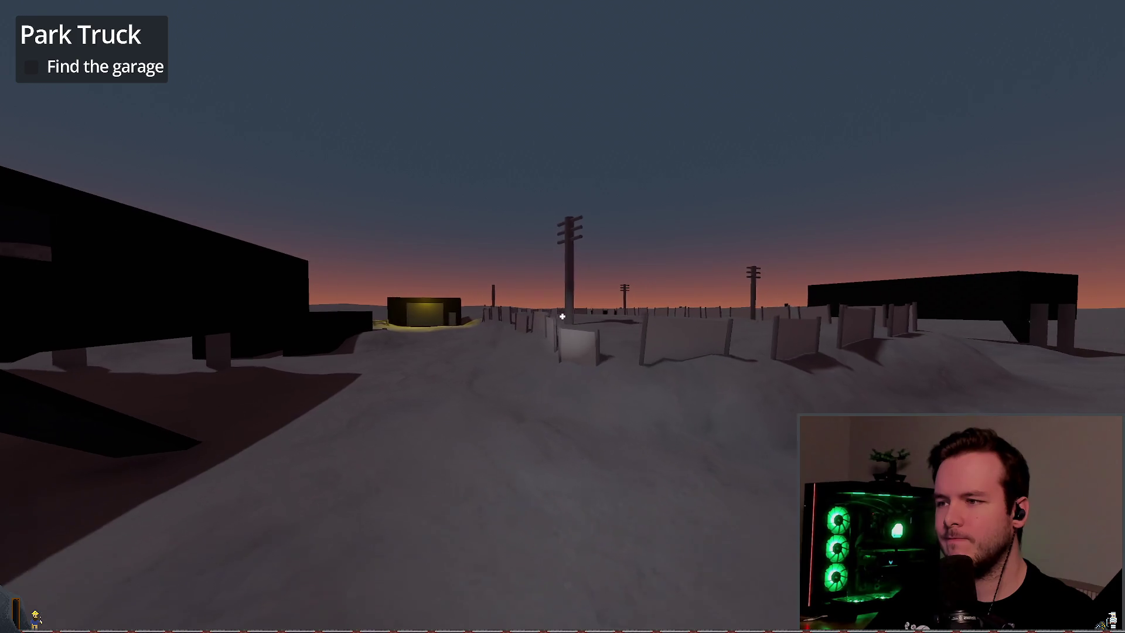
pyautogui.press('w')
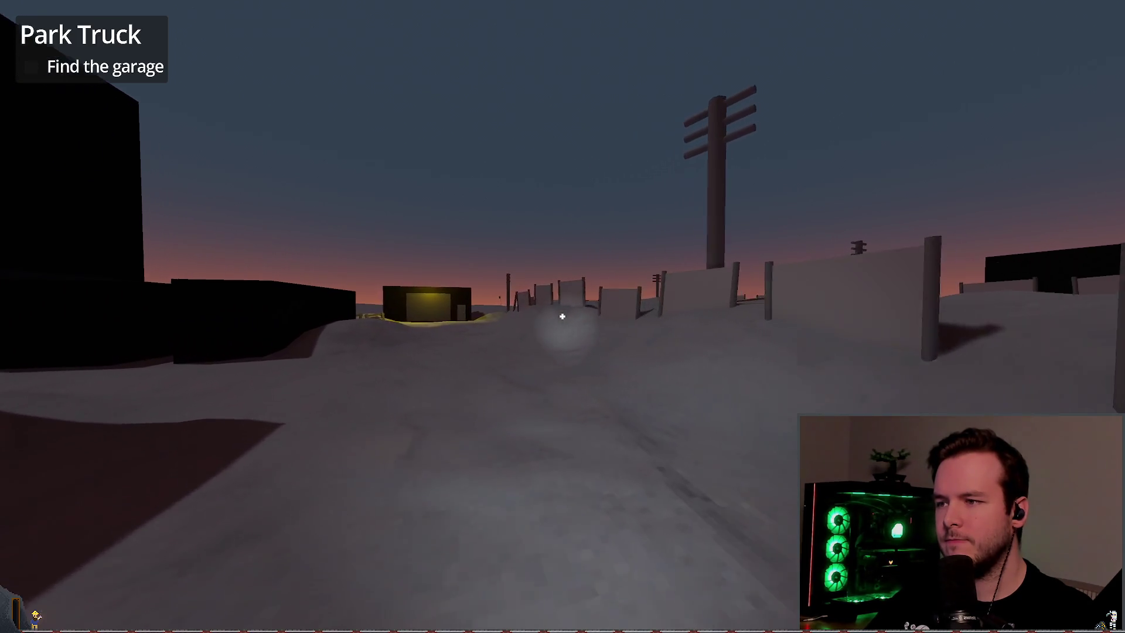
pyautogui.press('w')
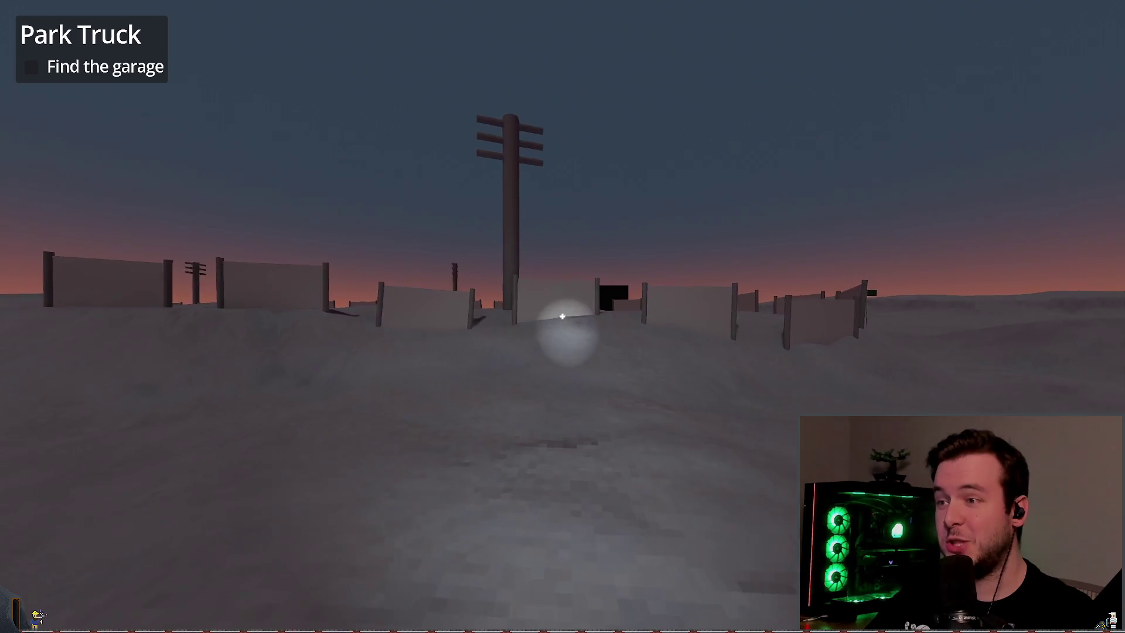
pyautogui.press('w')
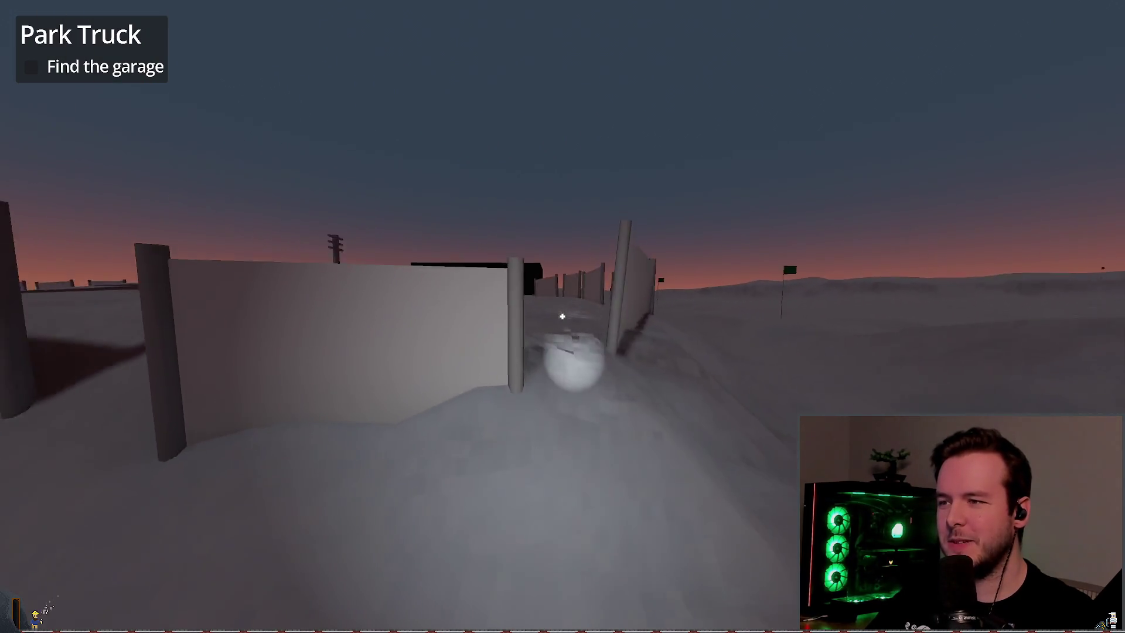
pyautogui.press('w')
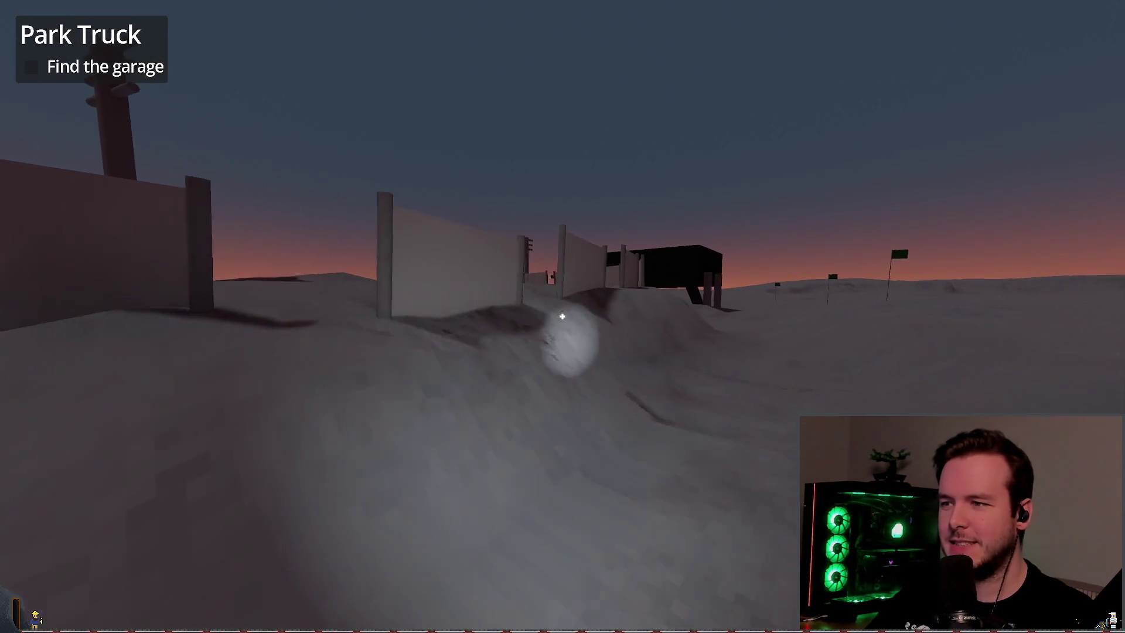
pyautogui.press('w')
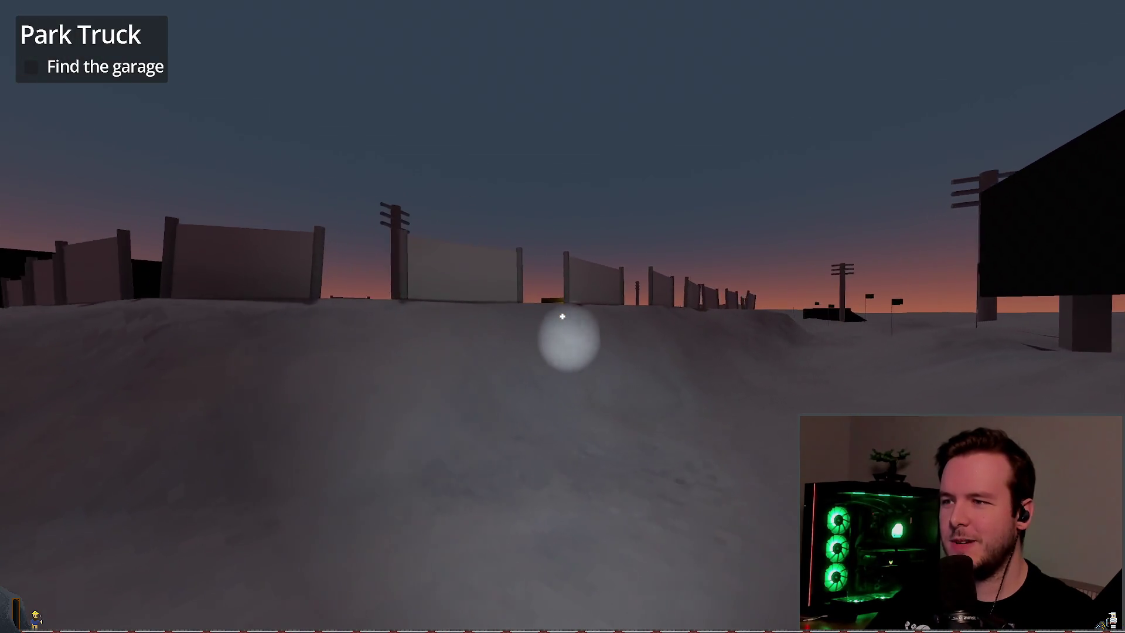
pyautogui.press('w')
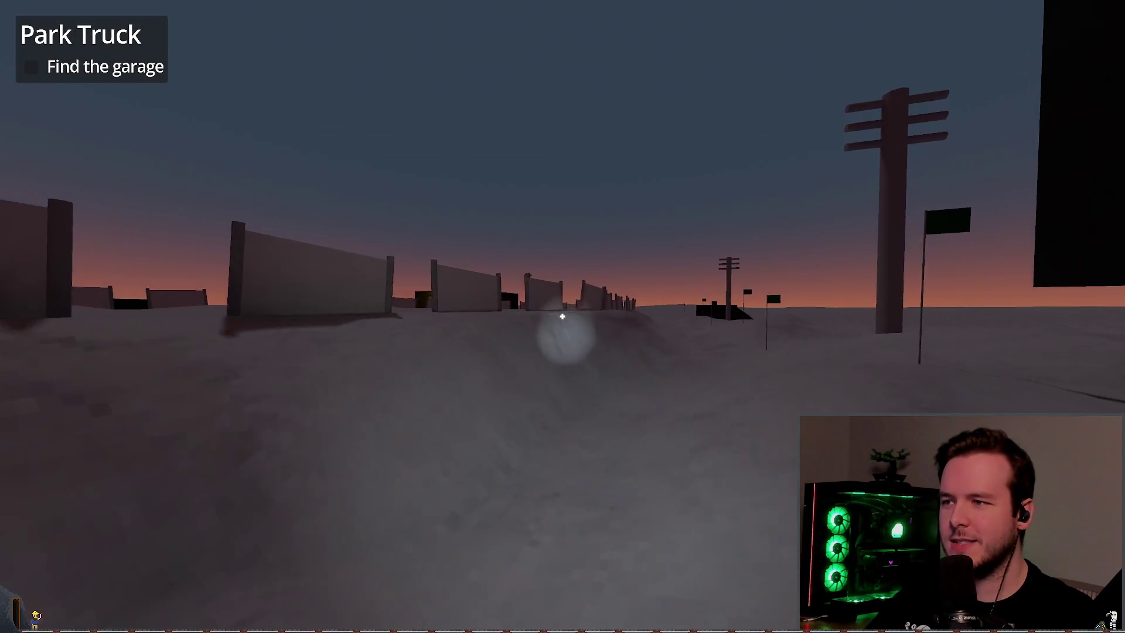
pyautogui.press('w')
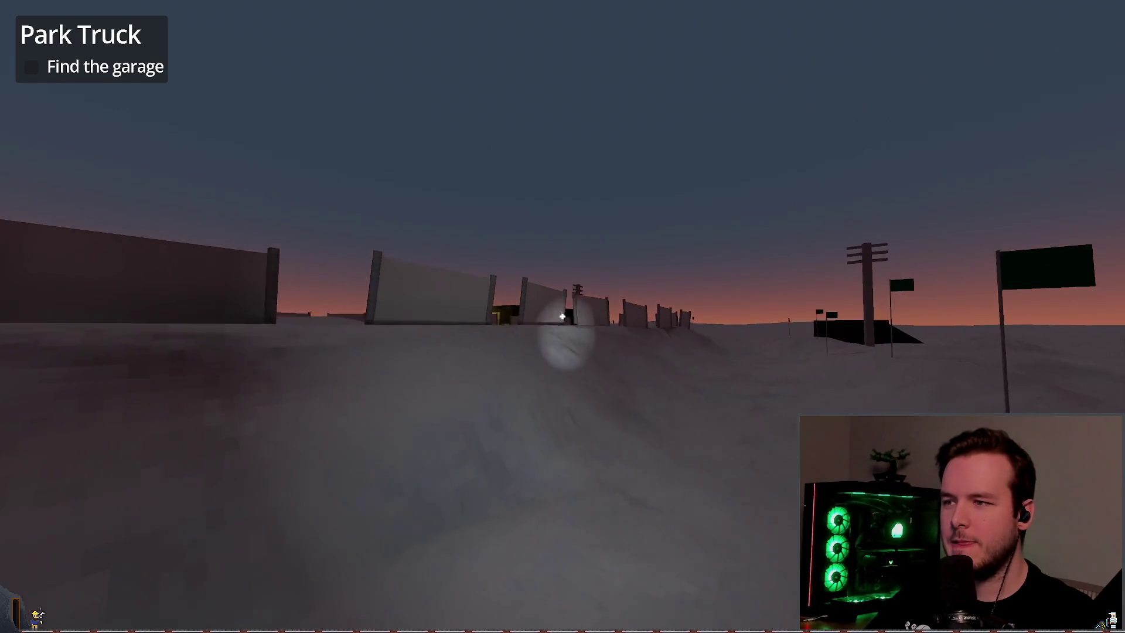
pyautogui.press('w')
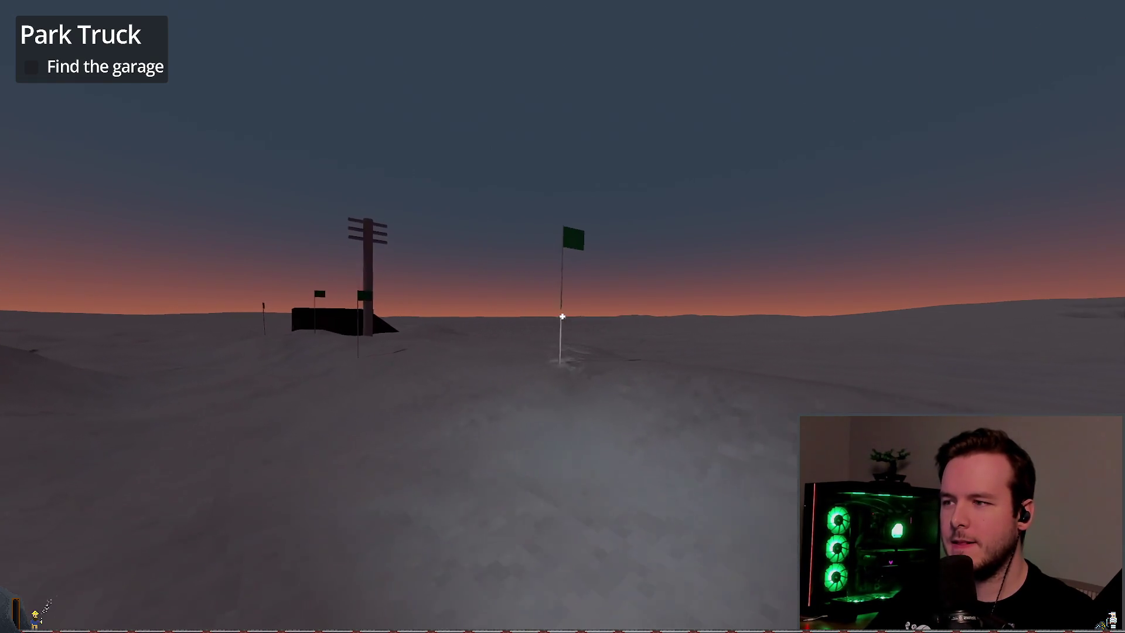
pyautogui.press('w')
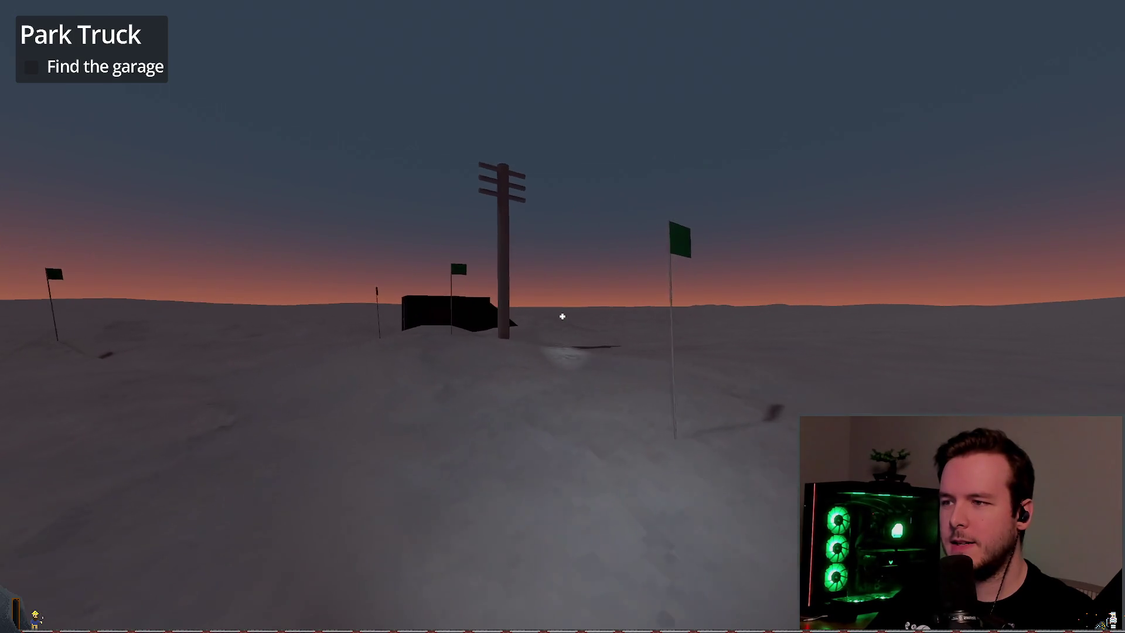
pyautogui.press('w')
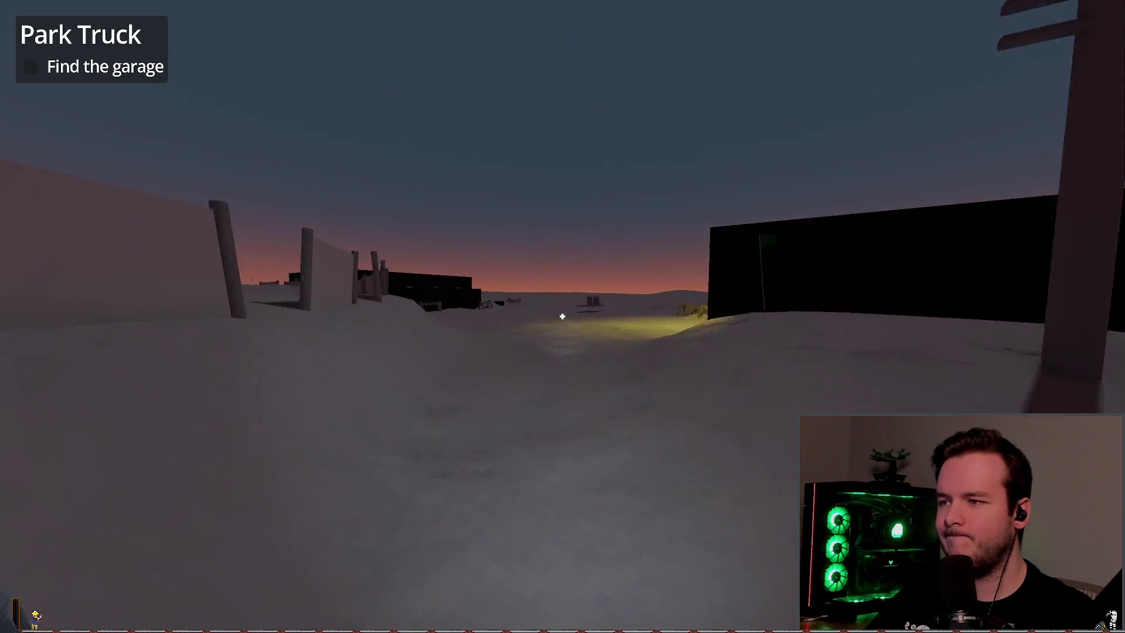
# - Quit the game from the pause menu, then bring the pause menu up again
pyautogui.press('Escape')
pyautogui.click(51, 403)
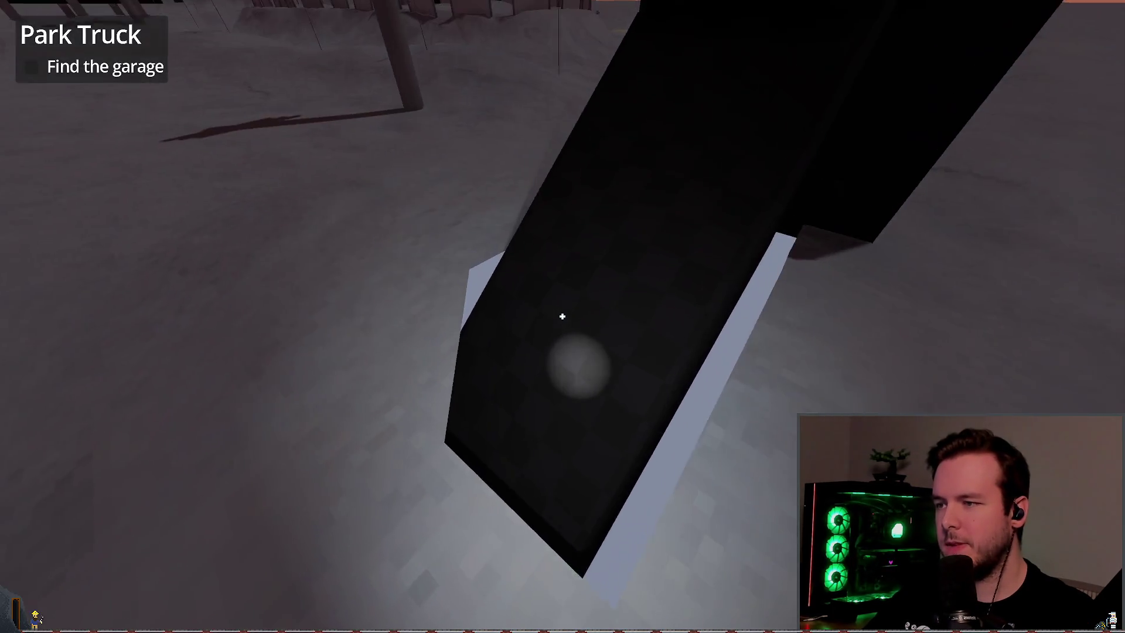
pyautogui.press('Escape')
# - Quit to the editor, tilt the view, pick a Terrain3D sculpt brush, then select the World root
pyautogui.click(58, 402)
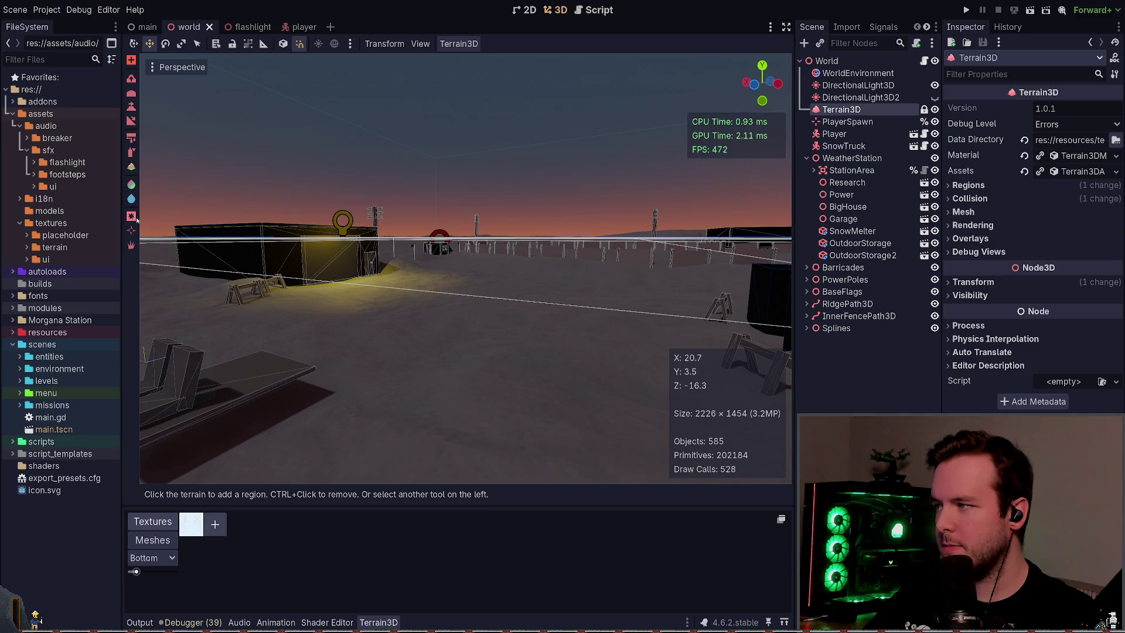
pyautogui.moveTo(299, 234); pyautogui.dragTo(300, 275)
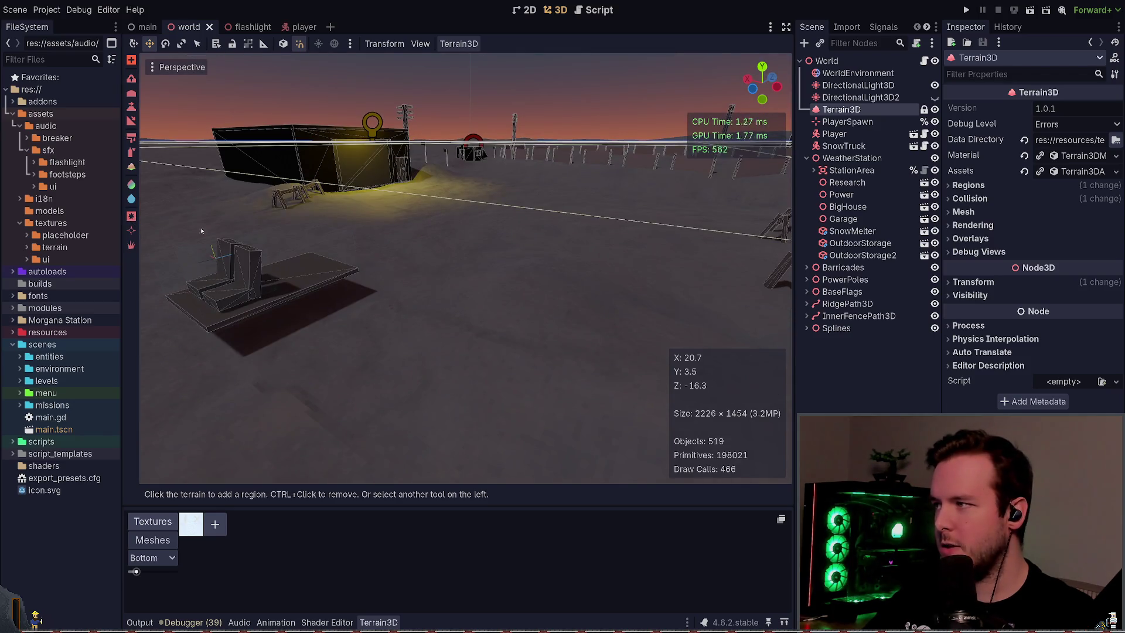
pyautogui.click(131, 216)
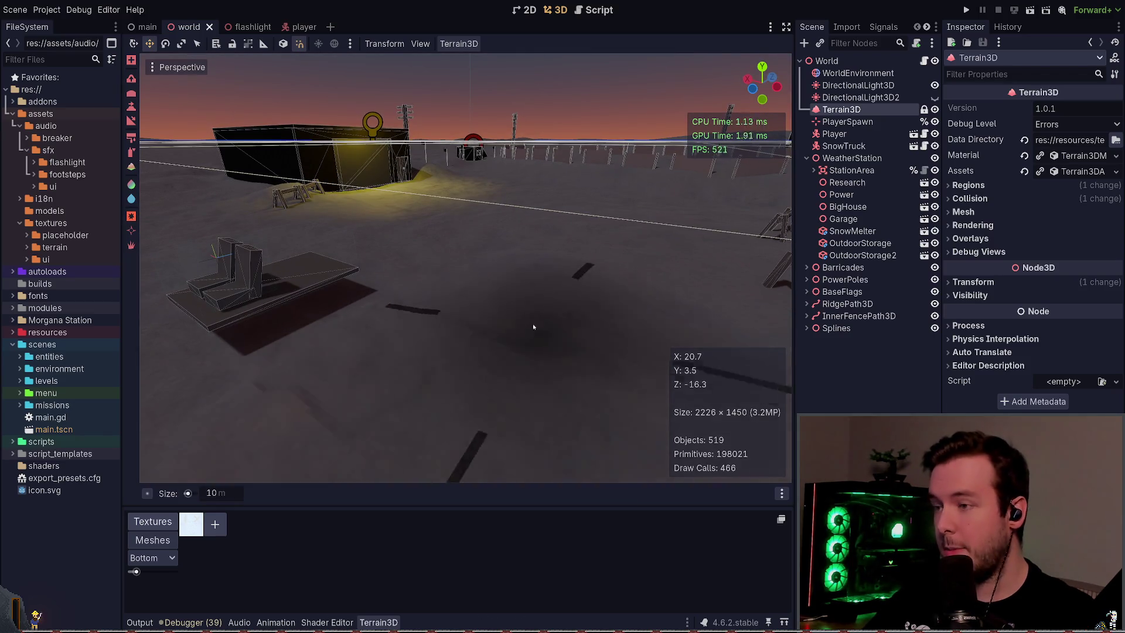
pyautogui.scroll(2, 521, 273)
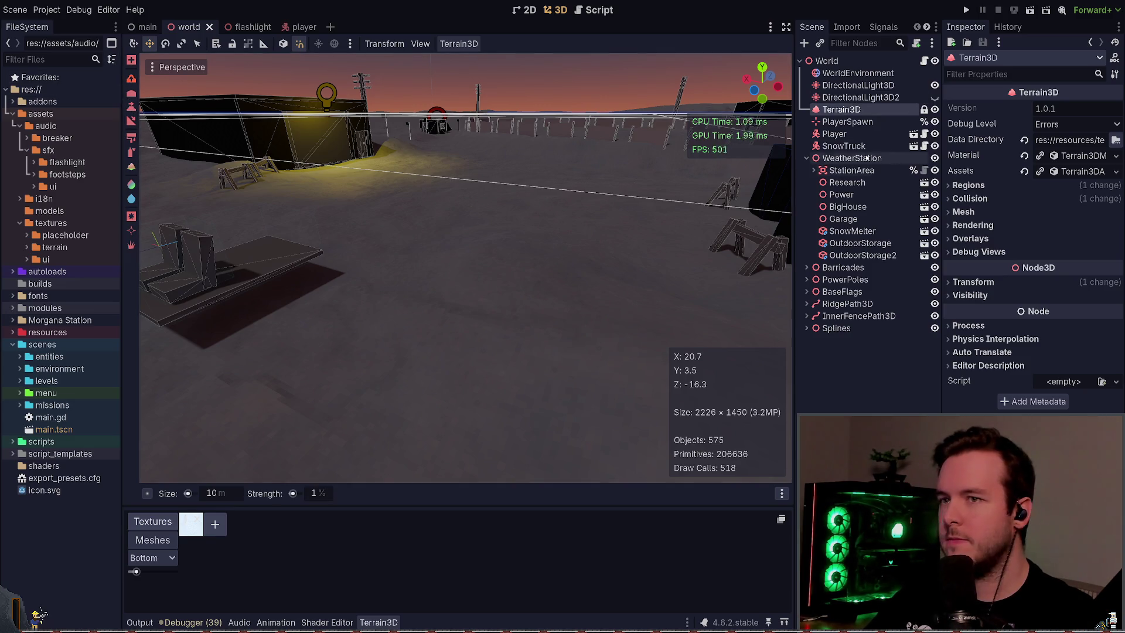
pyautogui.click(847, 63)
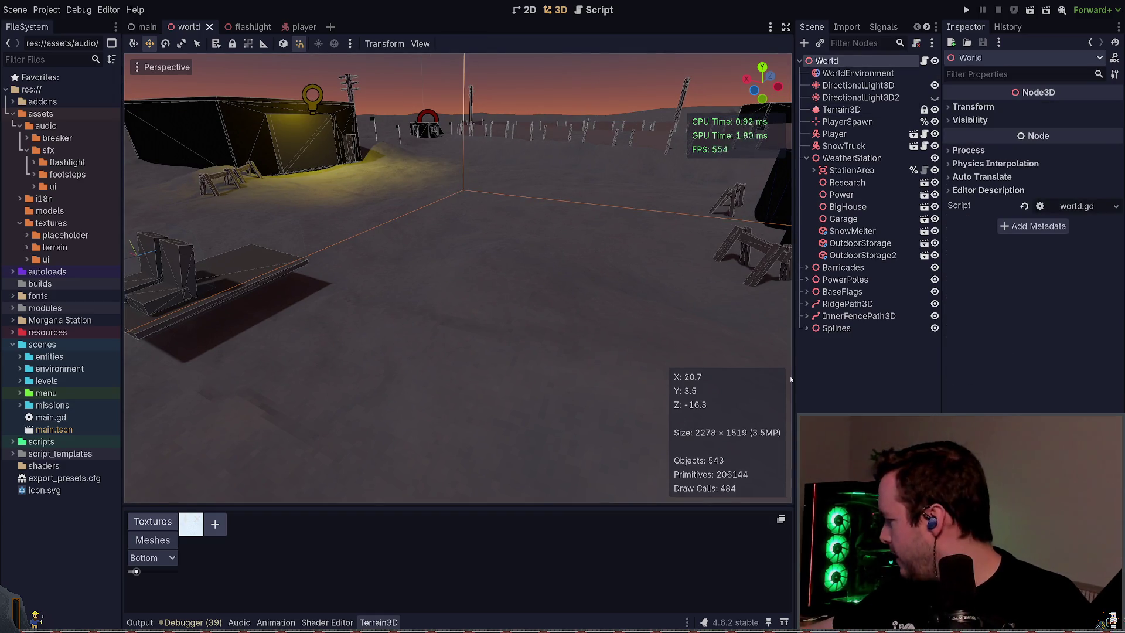
# - Open the Garage scene, hide its Roof and save, then return to the world scene
pyautogui.press('w')
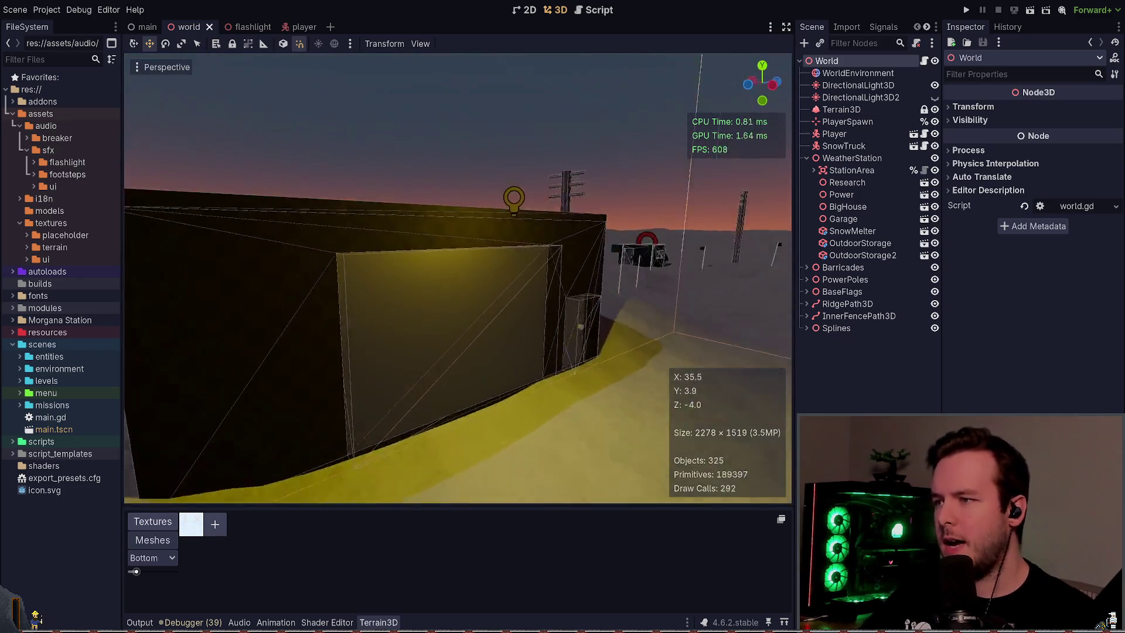
pyautogui.press('s')
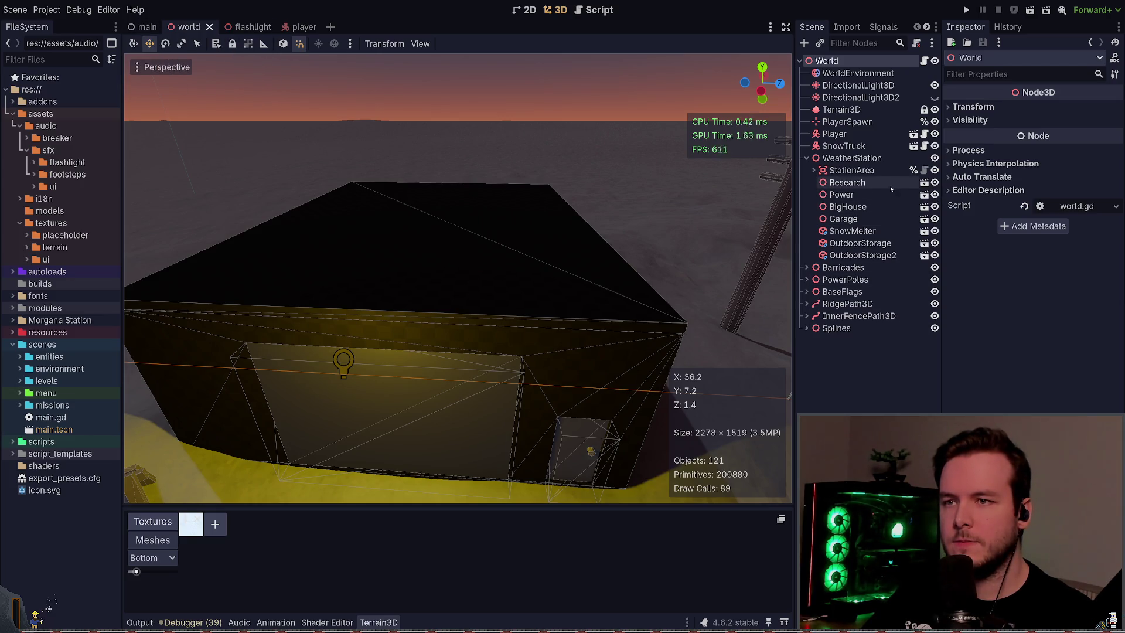
pyautogui.click(885, 220)
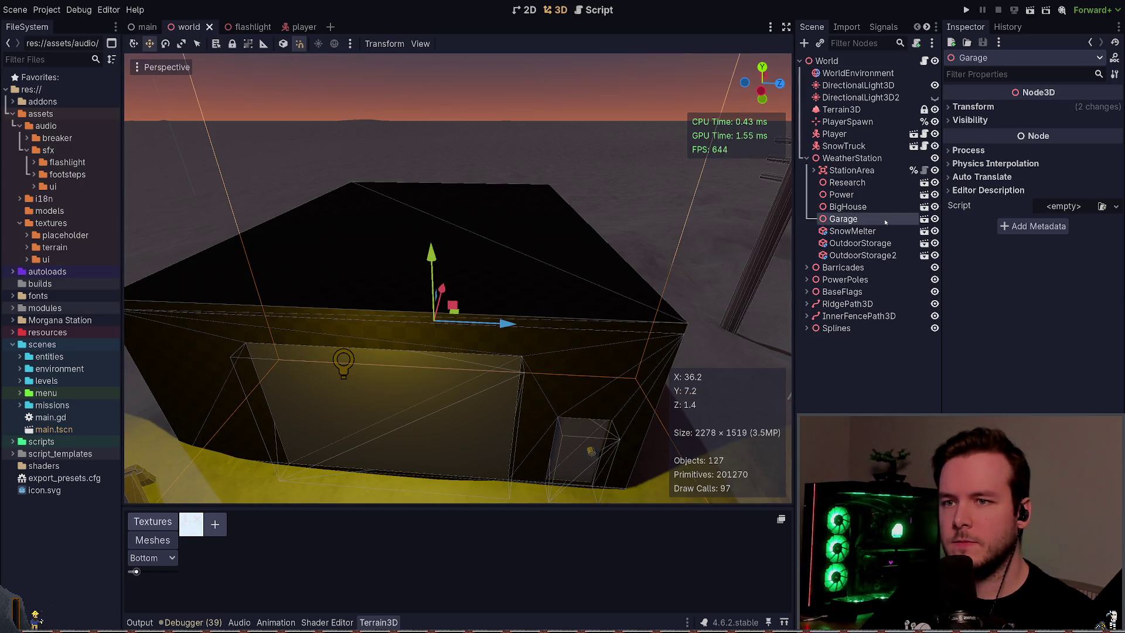
pyautogui.click(925, 219)
pyautogui.click(935, 86)
pyautogui.hotkey('ctrl', 's')
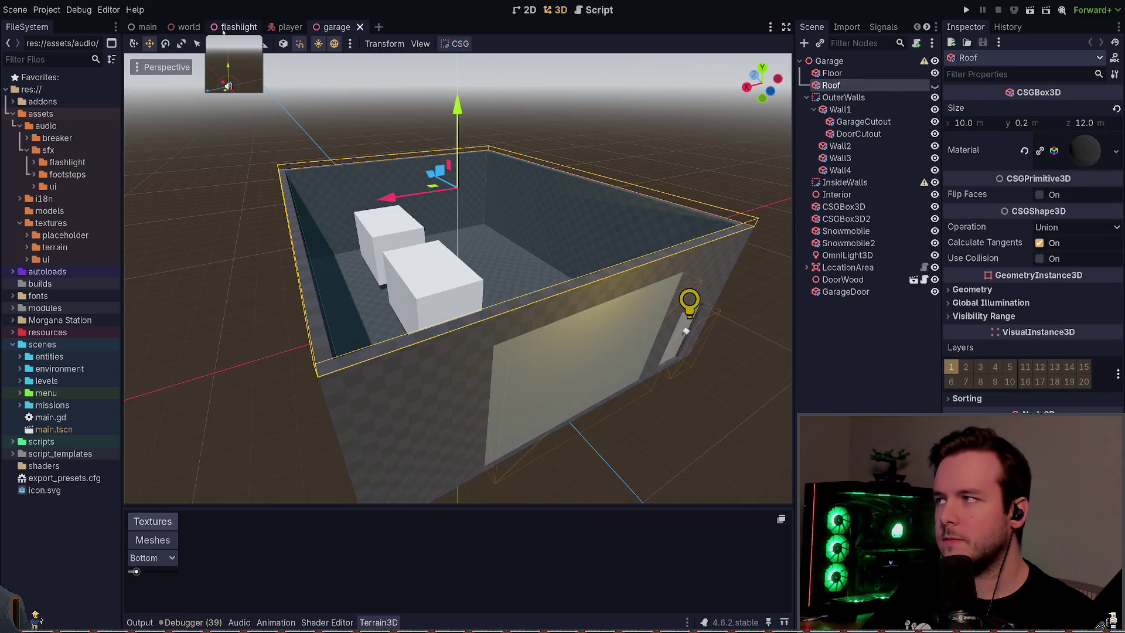
pyautogui.click(186, 27)
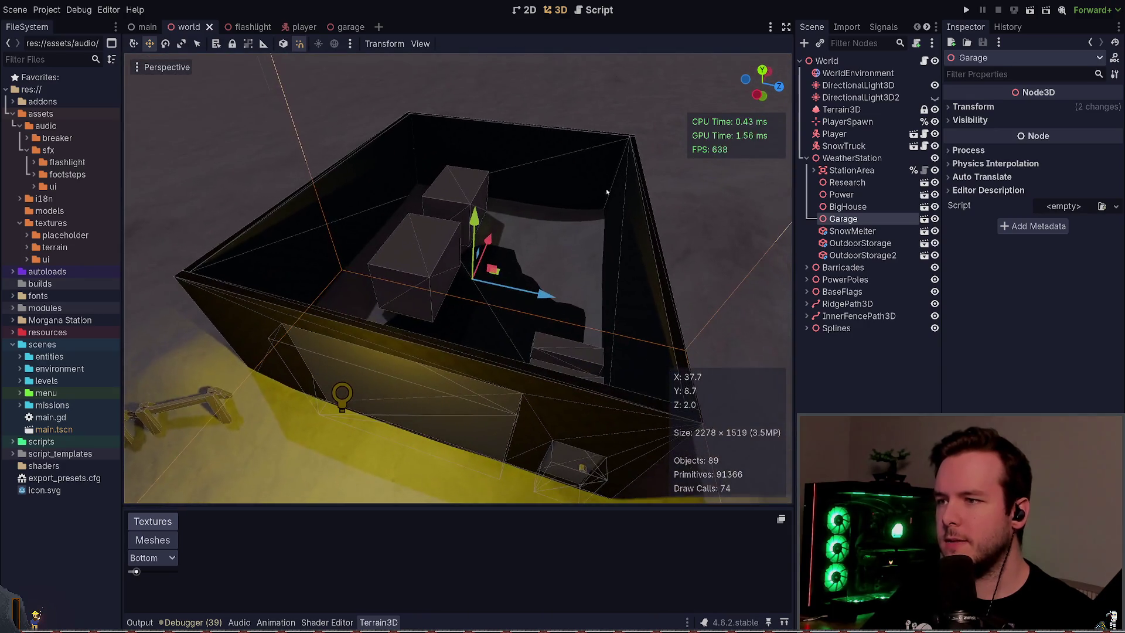
pyautogui.click(648, 100)
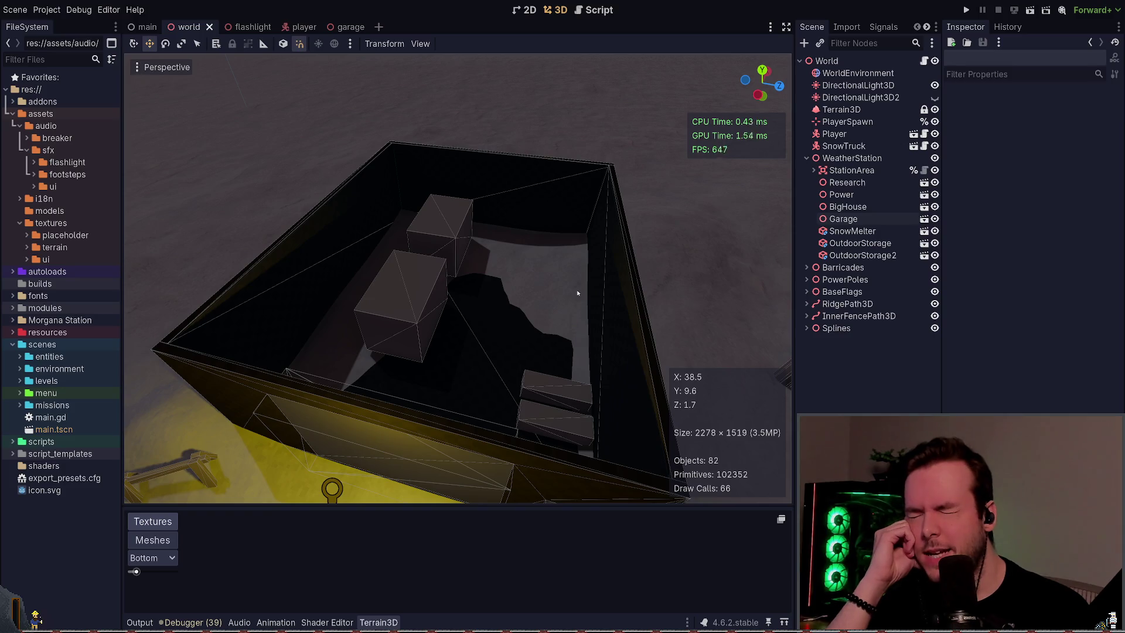
pyautogui.moveTo(576, 290)
pyautogui.mouseDown()
pyautogui.moveTo(551, 199)
pyautogui.moveTo(511, 204)
pyautogui.mouseUp()
pyautogui.moveTo(427, 131); pyautogui.dragTo(436, 139)
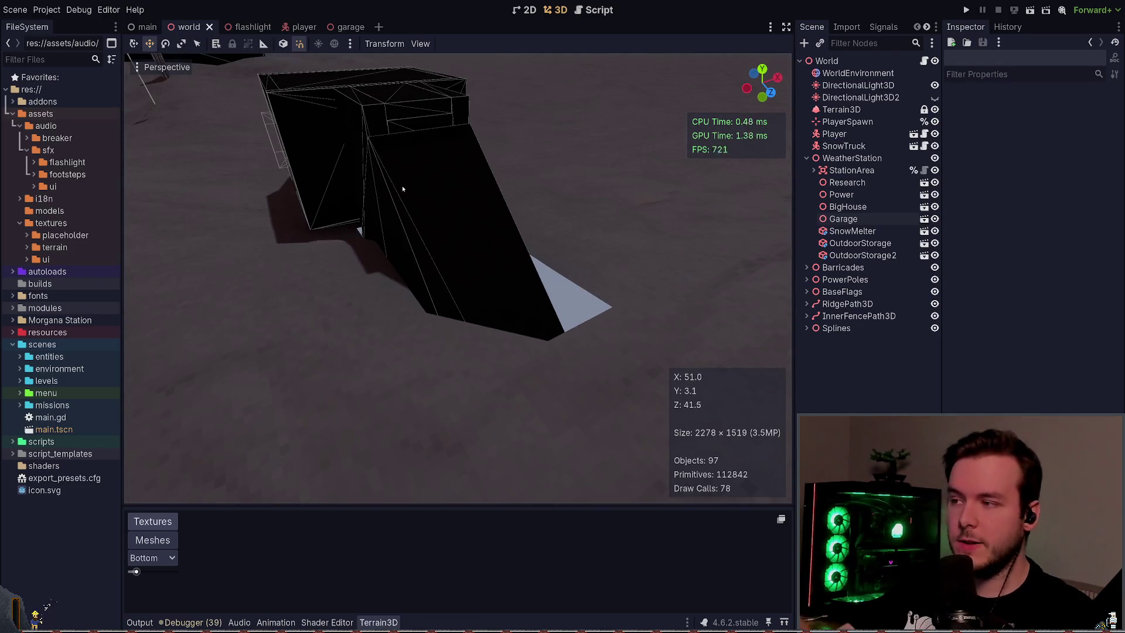
pyautogui.moveTo(403, 188); pyautogui.dragTo(402, 188)
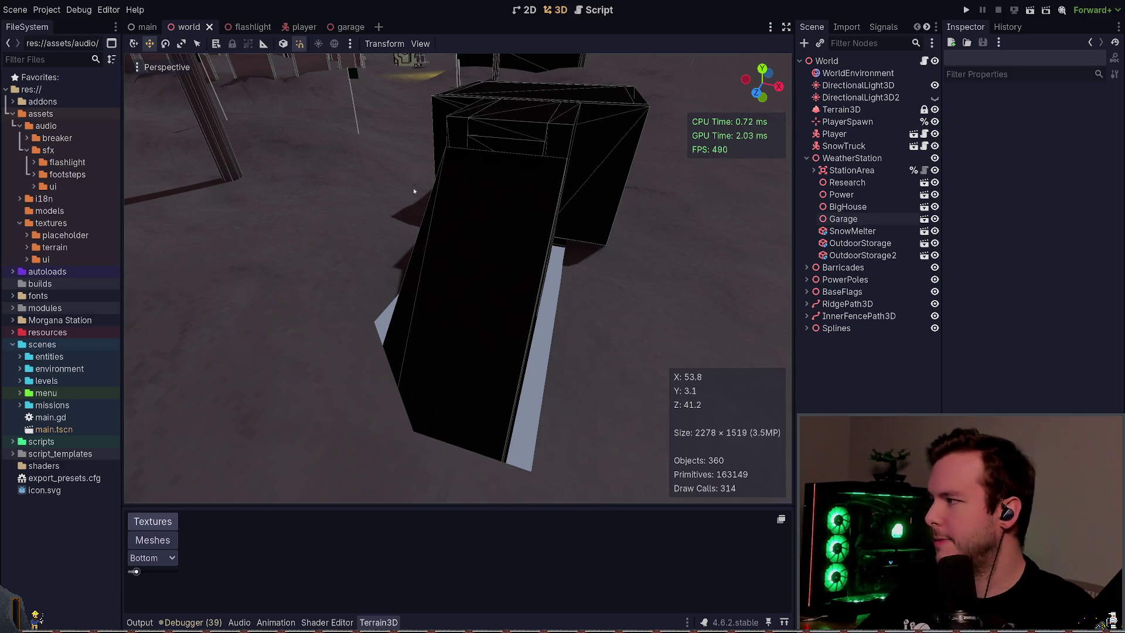
pyautogui.moveTo(415, 191)
pyautogui.mouseDown()
pyautogui.moveTo(402, 161)
pyautogui.moveTo(405, 190)
pyautogui.mouseUp()
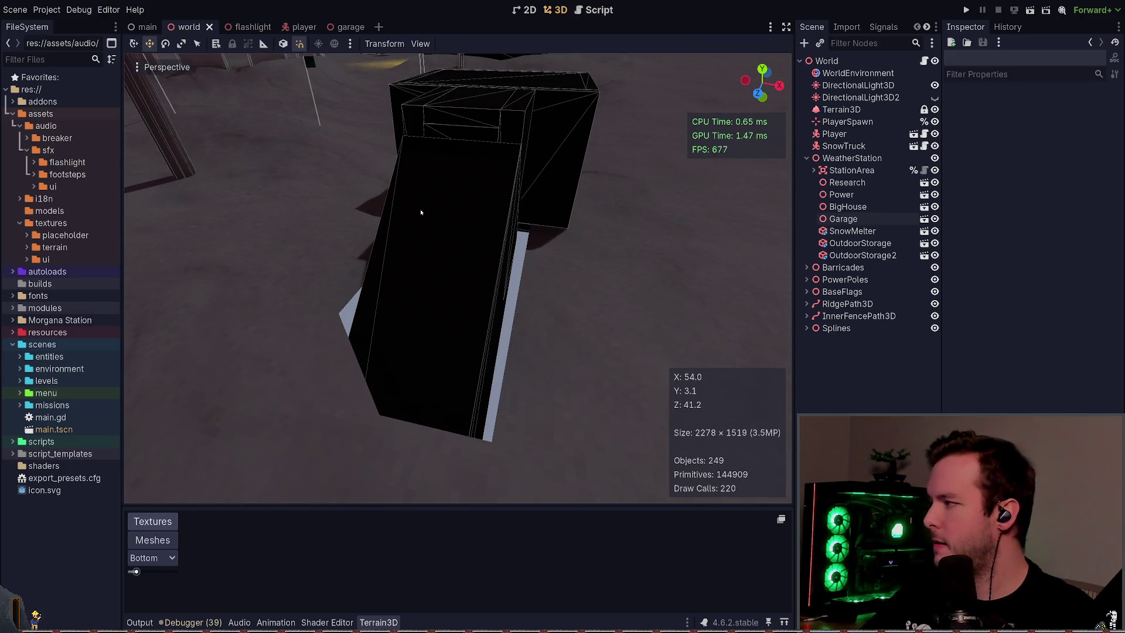
pyautogui.moveTo(429, 218)
pyautogui.mouseDown()
pyautogui.moveTo(426, 187)
pyautogui.moveTo(416, 196)
pyautogui.moveTo(547, 310)
pyautogui.mouseUp()
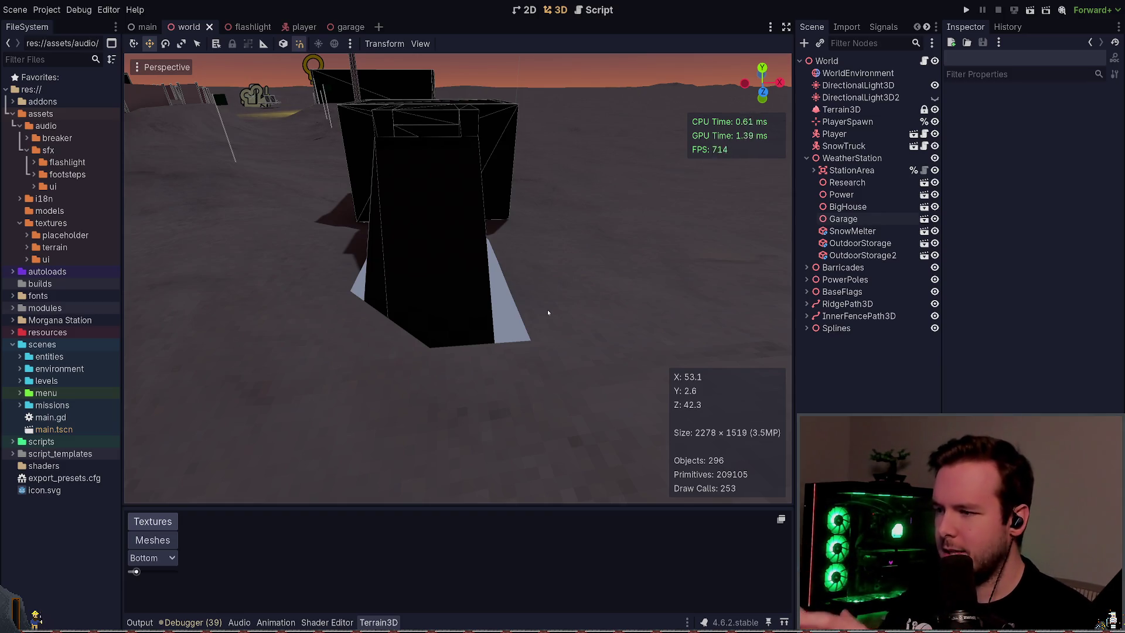
pyautogui.rightClick(547, 310)
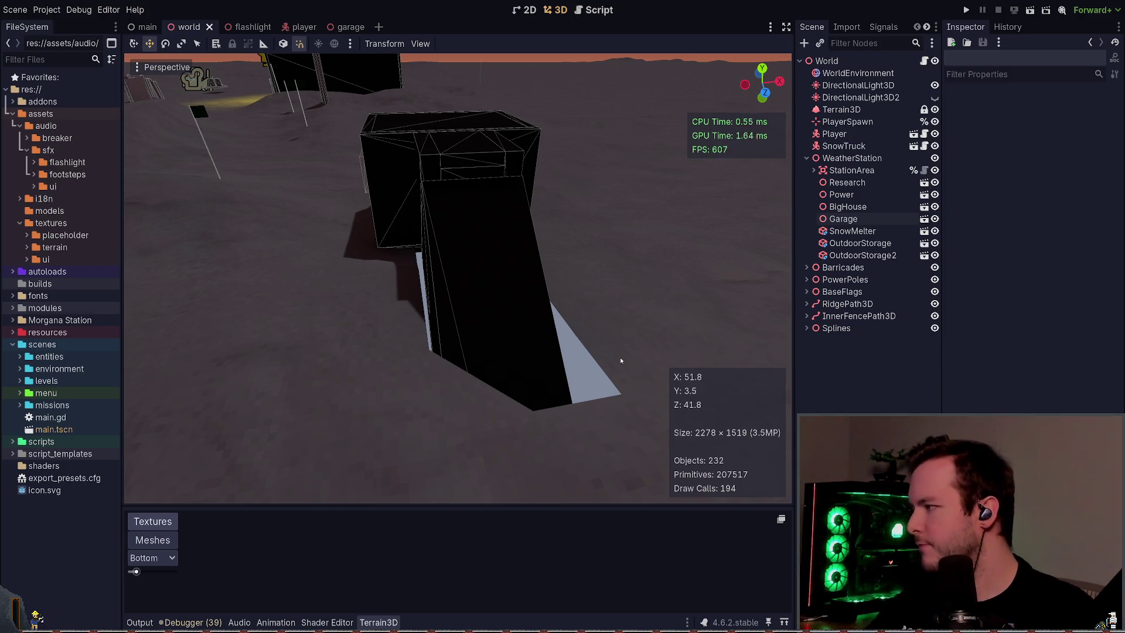
pyautogui.press('s')
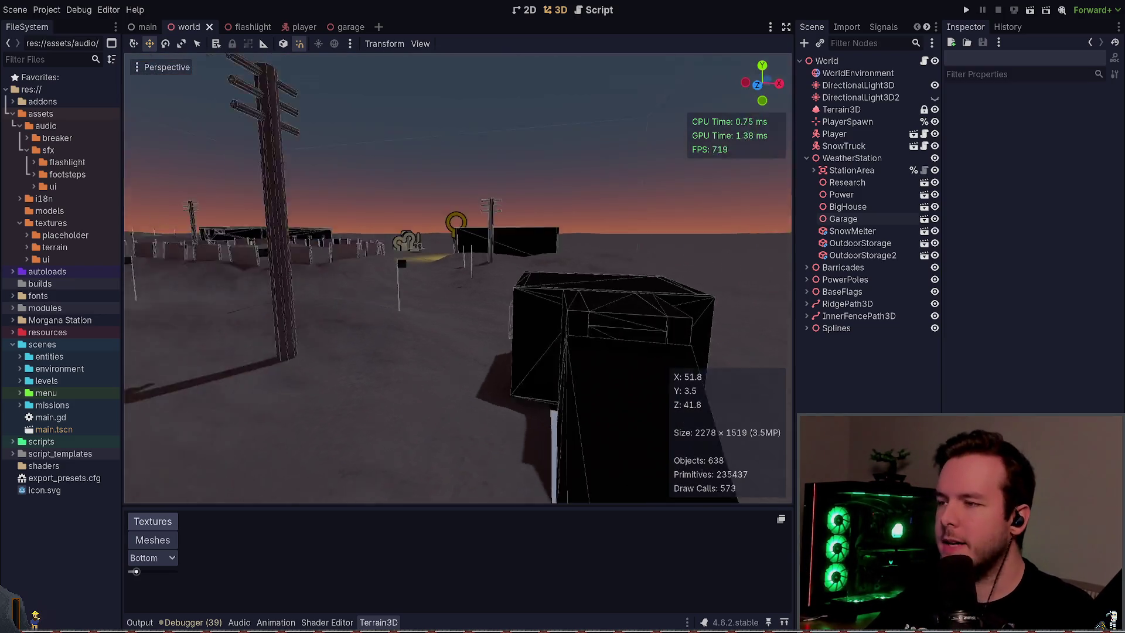
pyautogui.press('w')
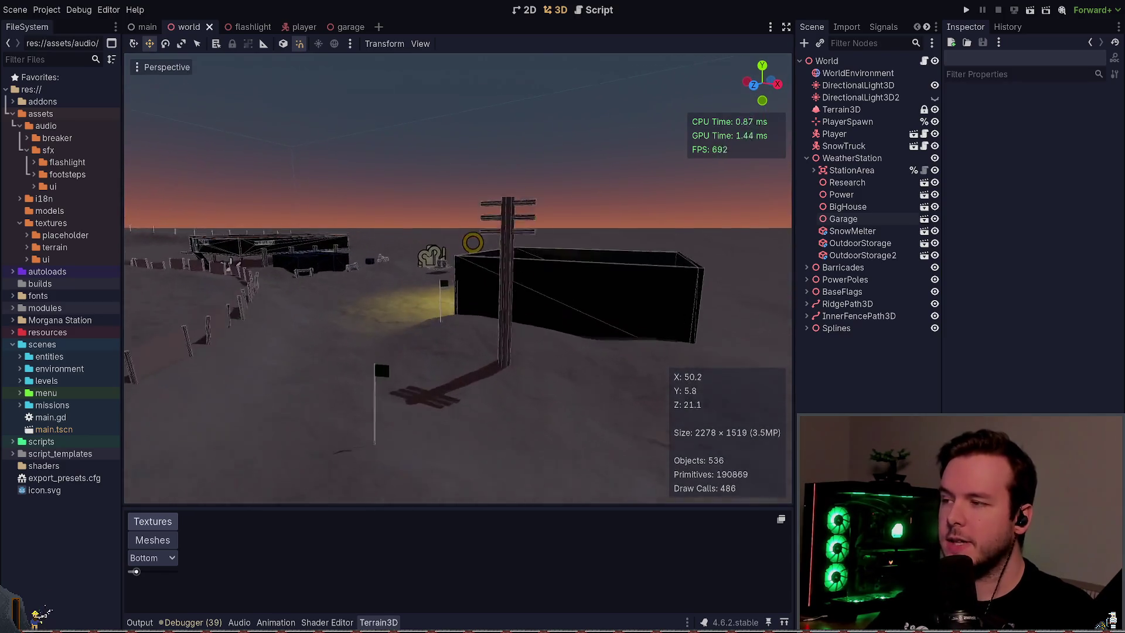
pyautogui.press('w')
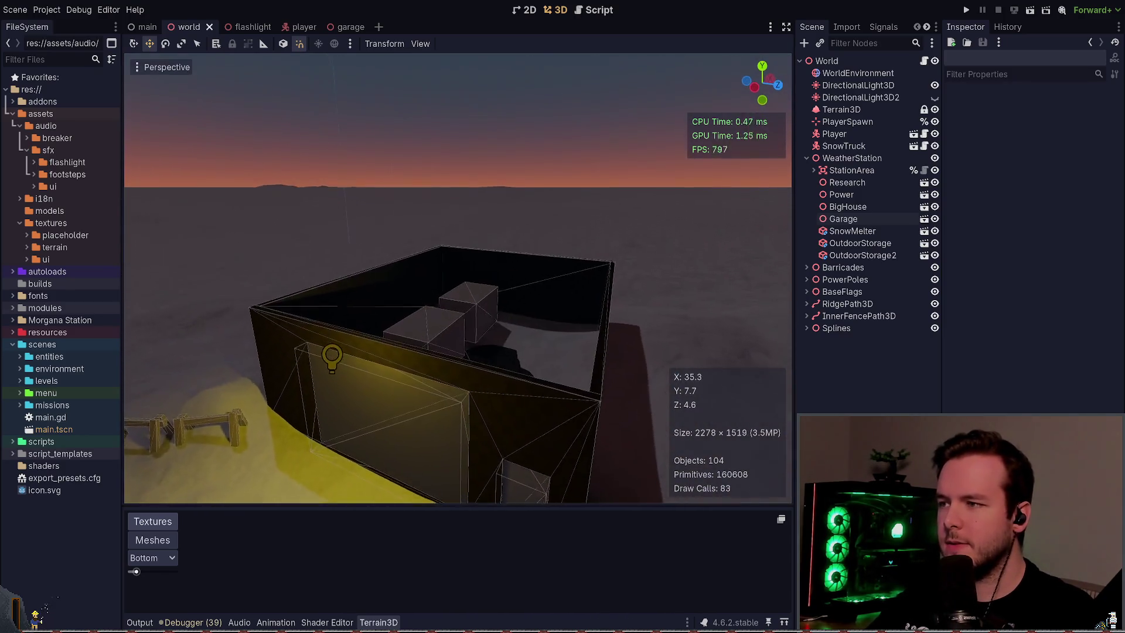
pyautogui.press('s')
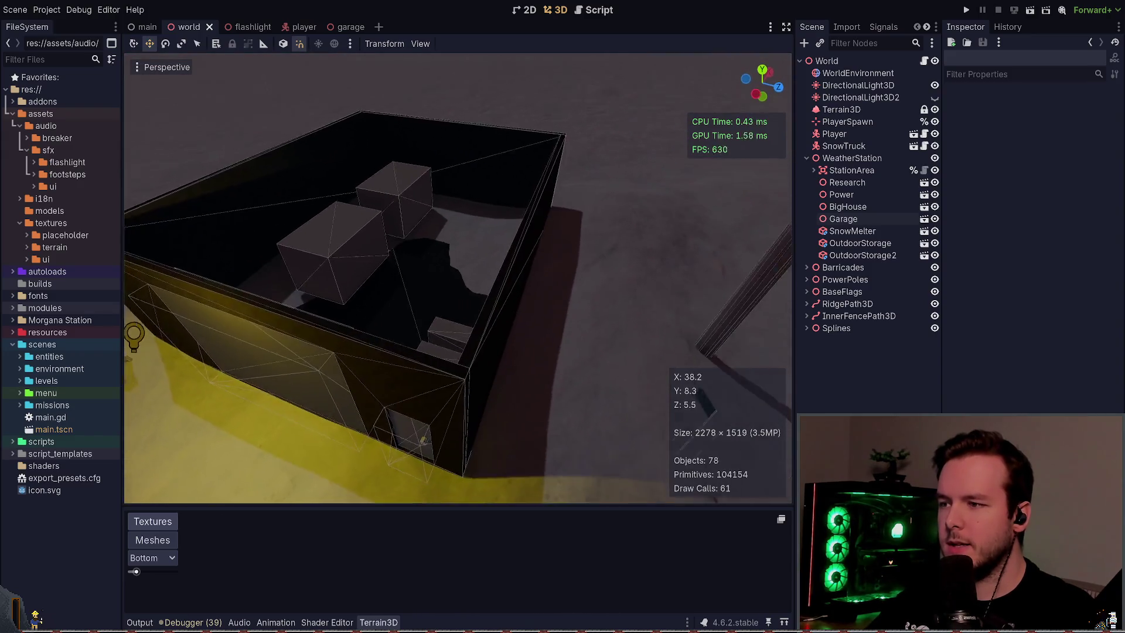
pyautogui.press('s')
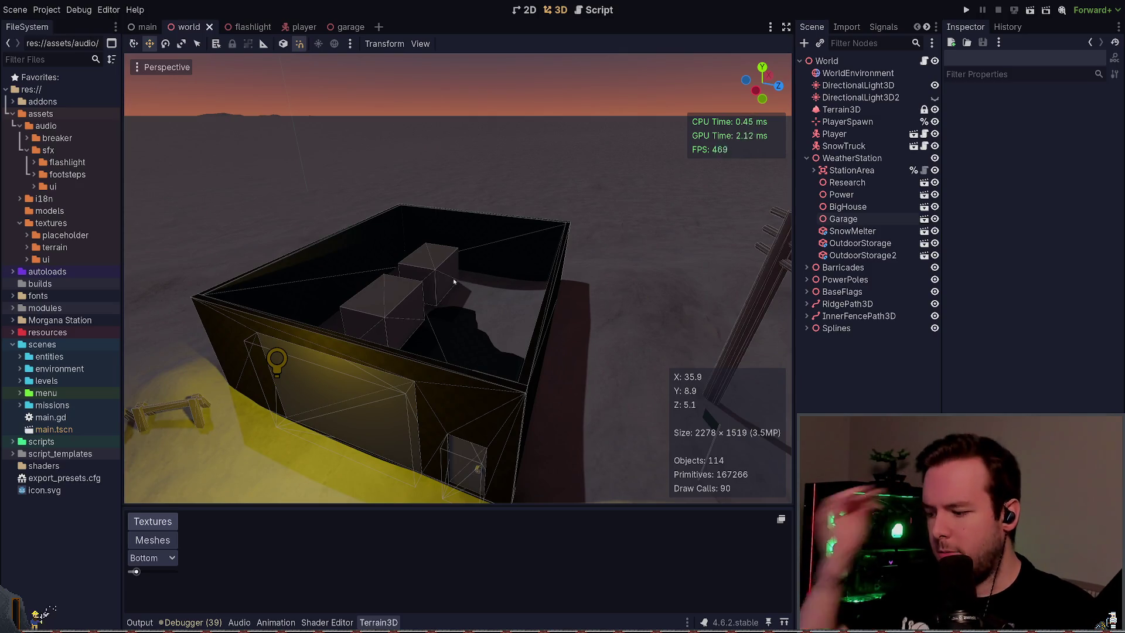
pyautogui.press('s')
pyautogui.press('w')
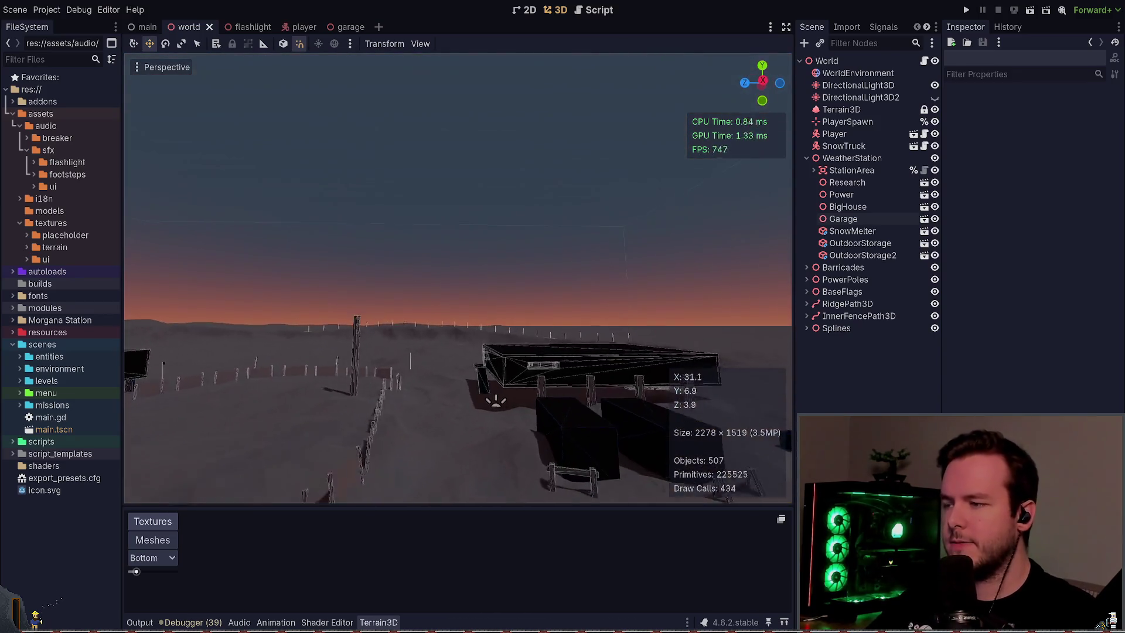
pyautogui.press('s')
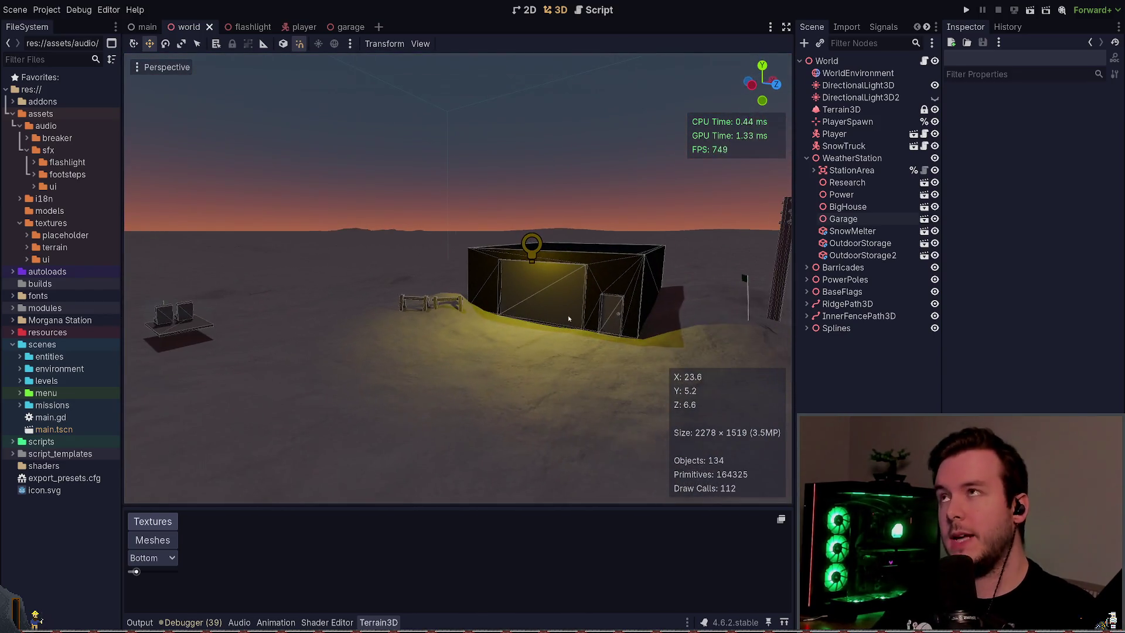
pyautogui.press('w')
pyautogui.press('w')
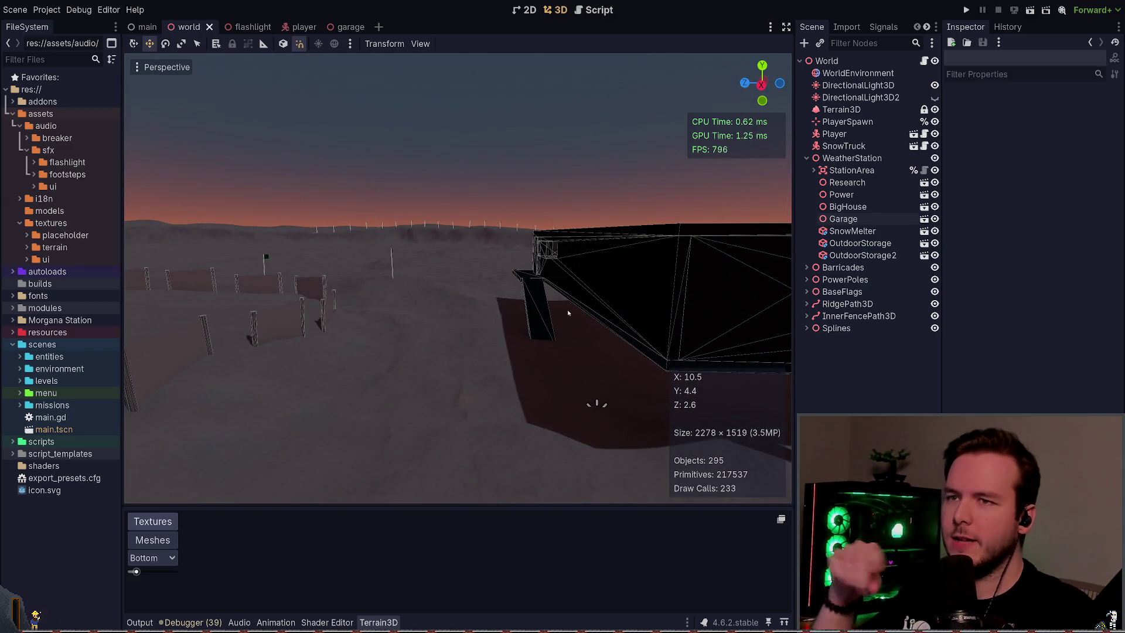
pyautogui.press('w')
pyautogui.press('w')
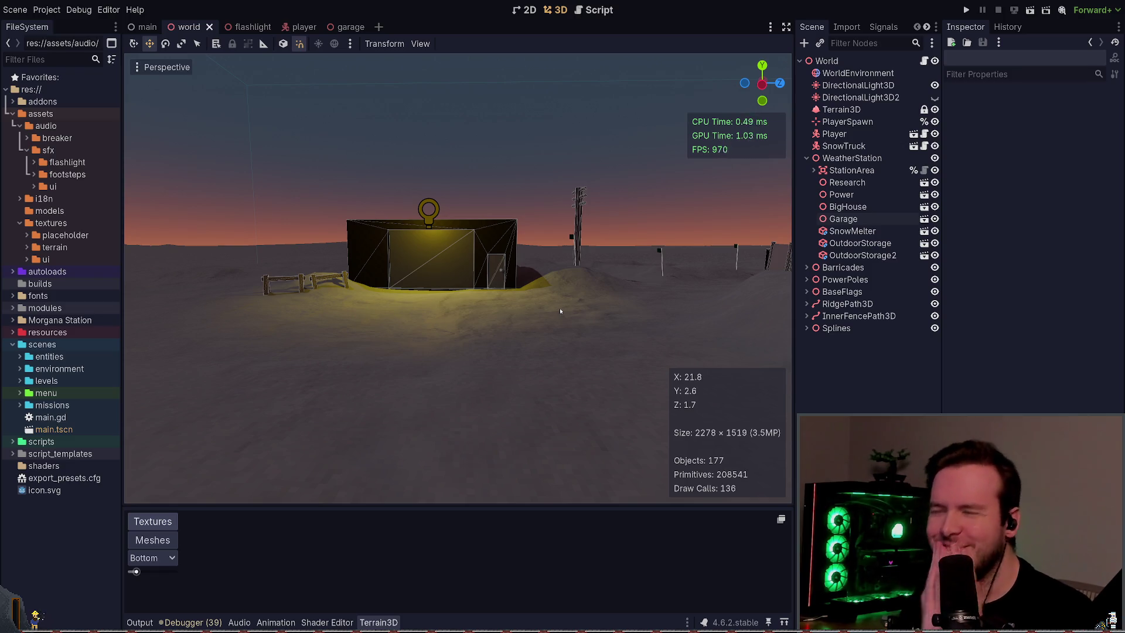
pyautogui.press('w')
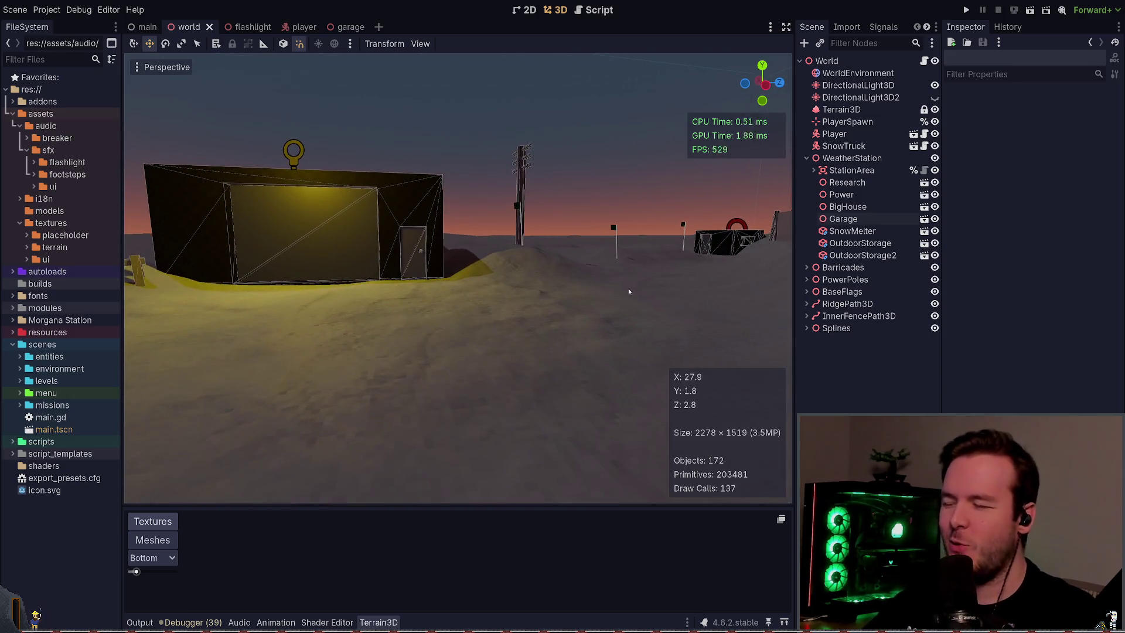
pyautogui.press('w')
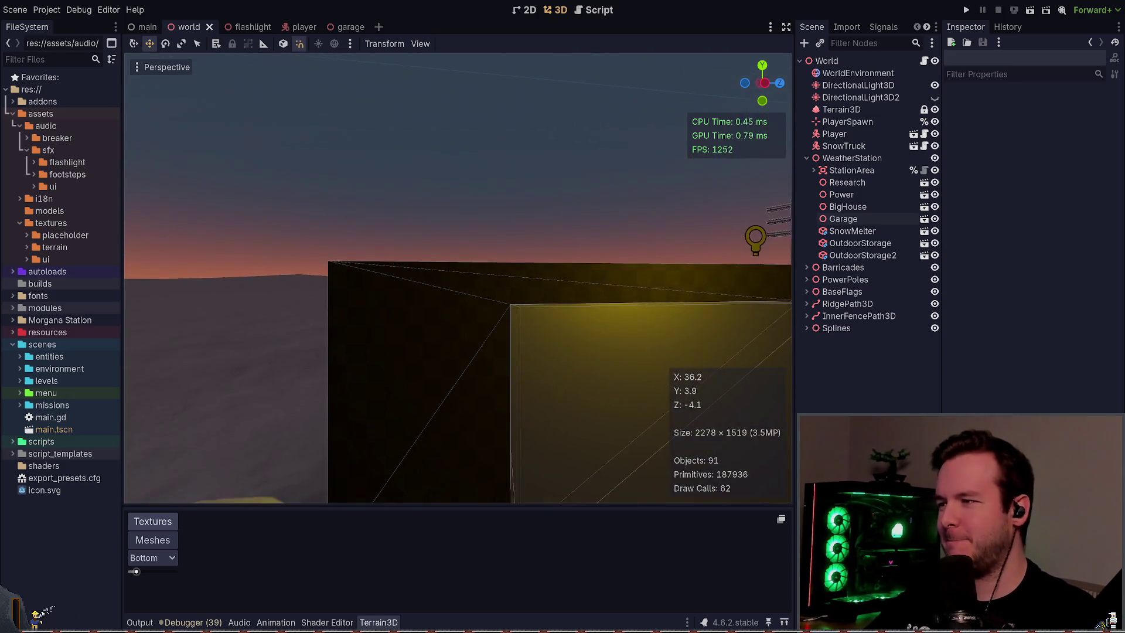
pyautogui.press('w')
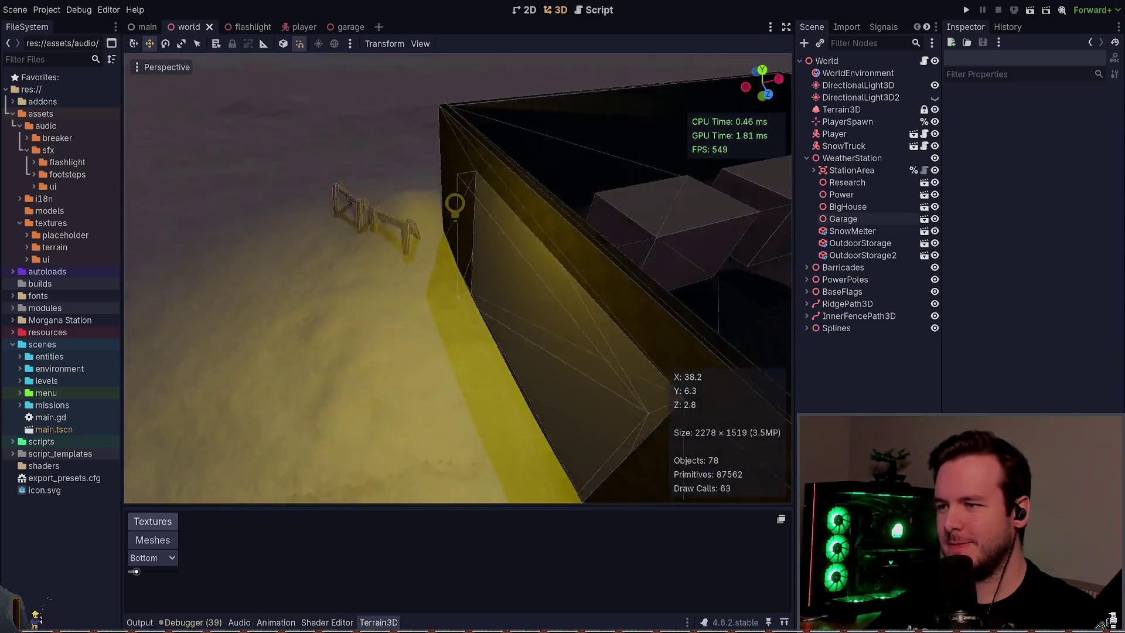
pyautogui.press('s')
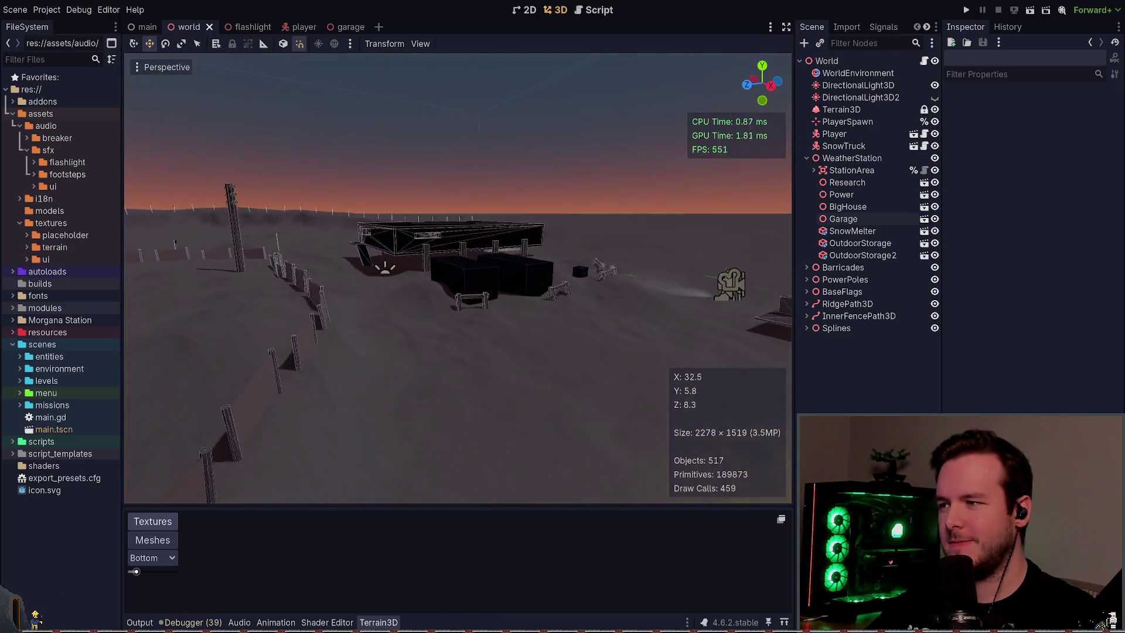
# - Collapse WeatherStation in the Scene dock and switch to Obsidian with Alt+Tab
pyautogui.click(807, 159)
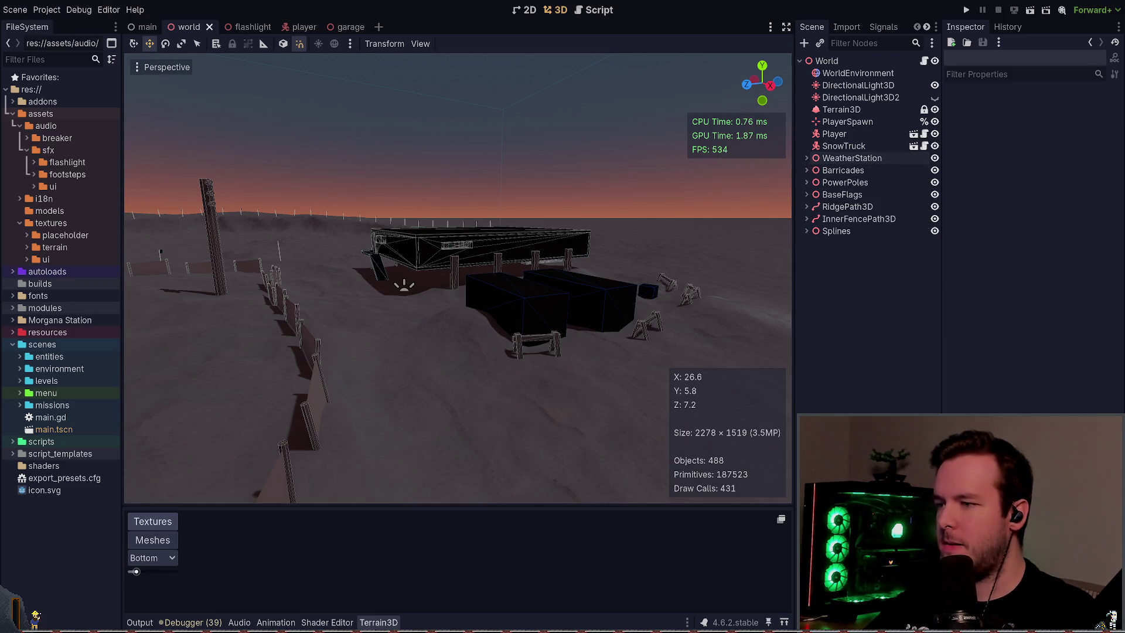
pyautogui.hotkey('alt', 'Tab')
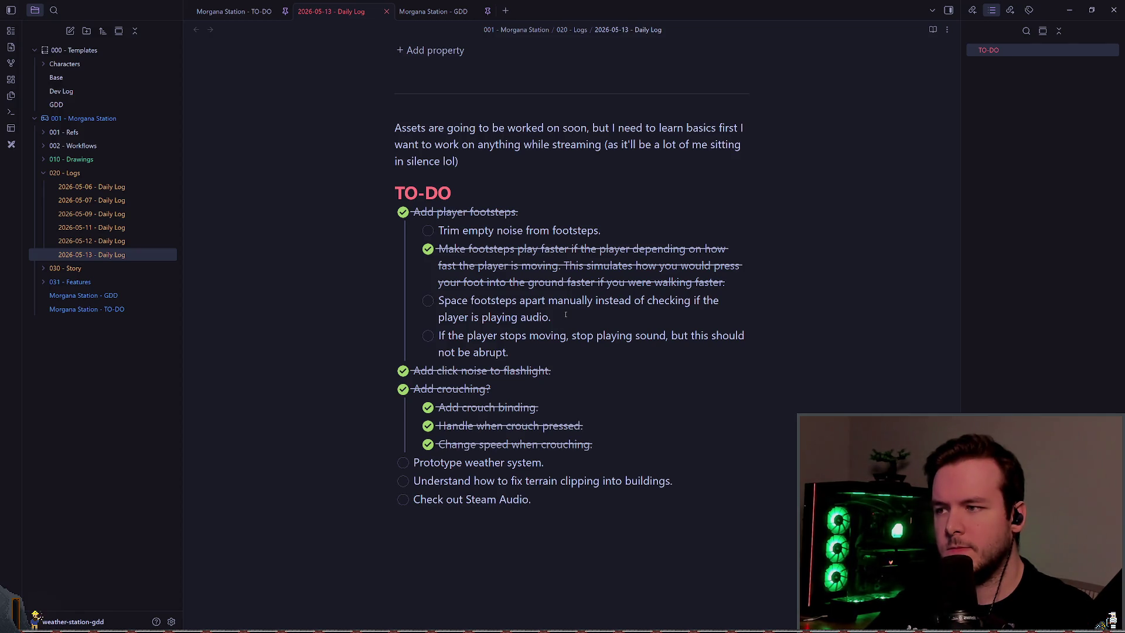
pyautogui.moveTo(552, 317)
pyautogui.mouseDown()
pyautogui.moveTo(445, 283)
pyautogui.moveTo(440, 302)
pyautogui.mouseUp()
pyautogui.click(549, 317)
pyautogui.moveTo(439, 231)
pyautogui.mouseDown()
pyautogui.moveTo(628, 249)
pyautogui.moveTo(603, 232)
pyautogui.moveTo(438, 231)
pyautogui.mouseUp()
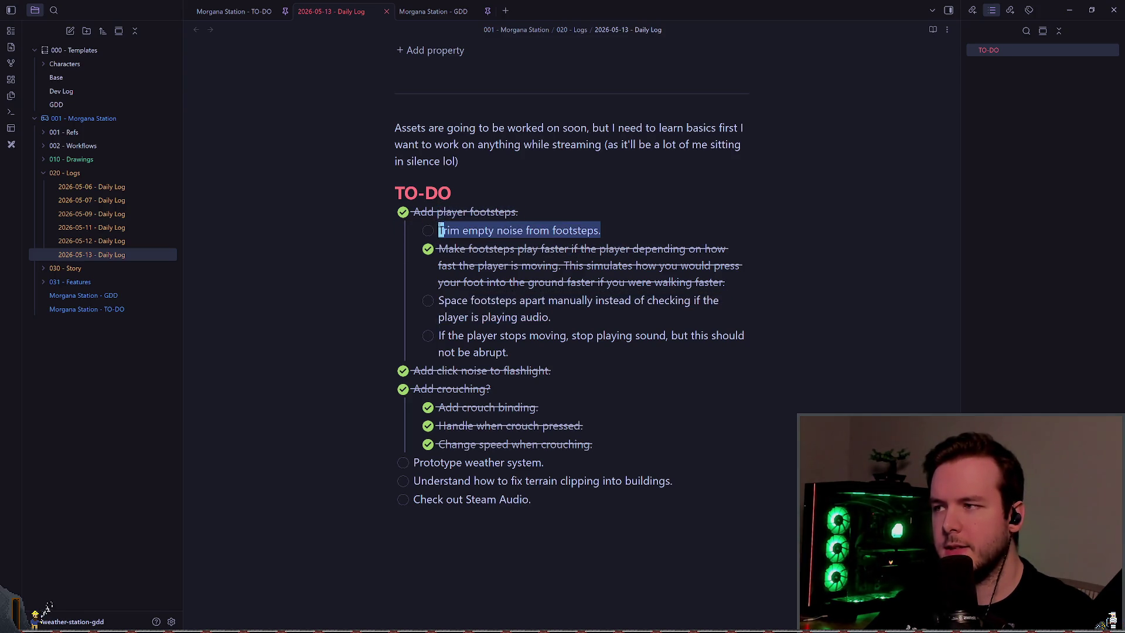
pyautogui.moveTo(477, 282); pyautogui.dragTo(557, 317)
pyautogui.click(604, 317)
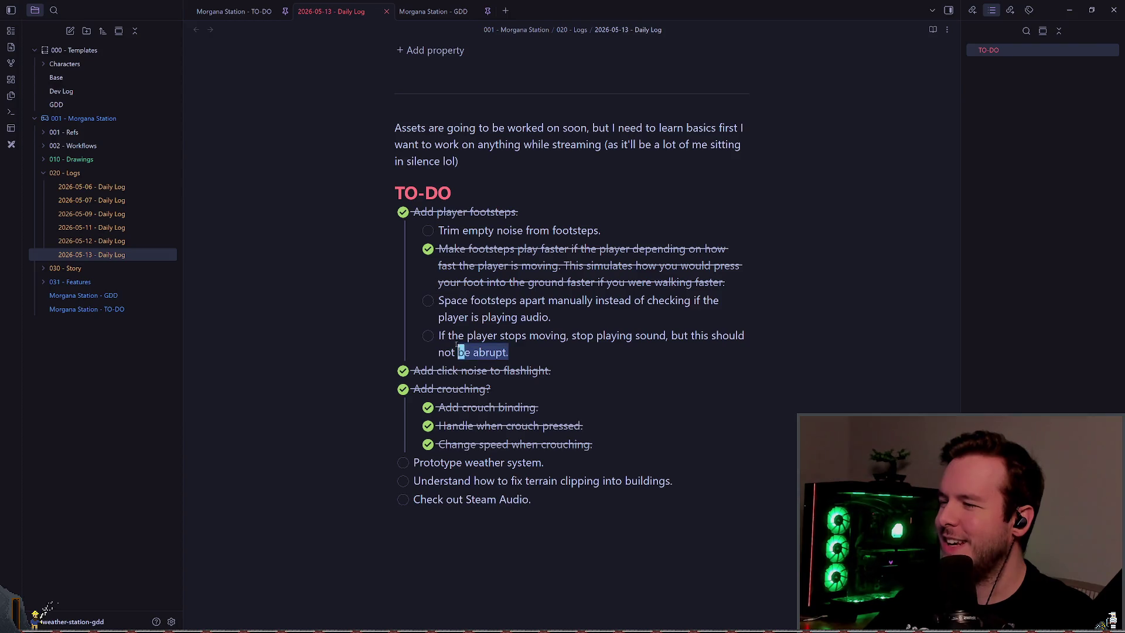
pyautogui.write('pu')
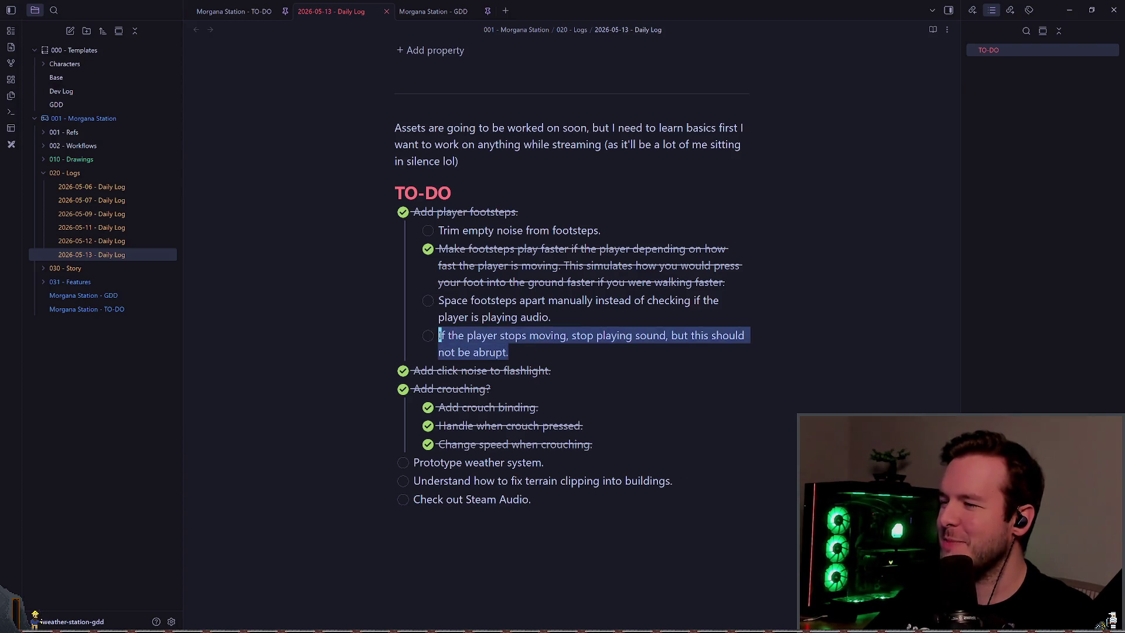
pyautogui.click(554, 352)
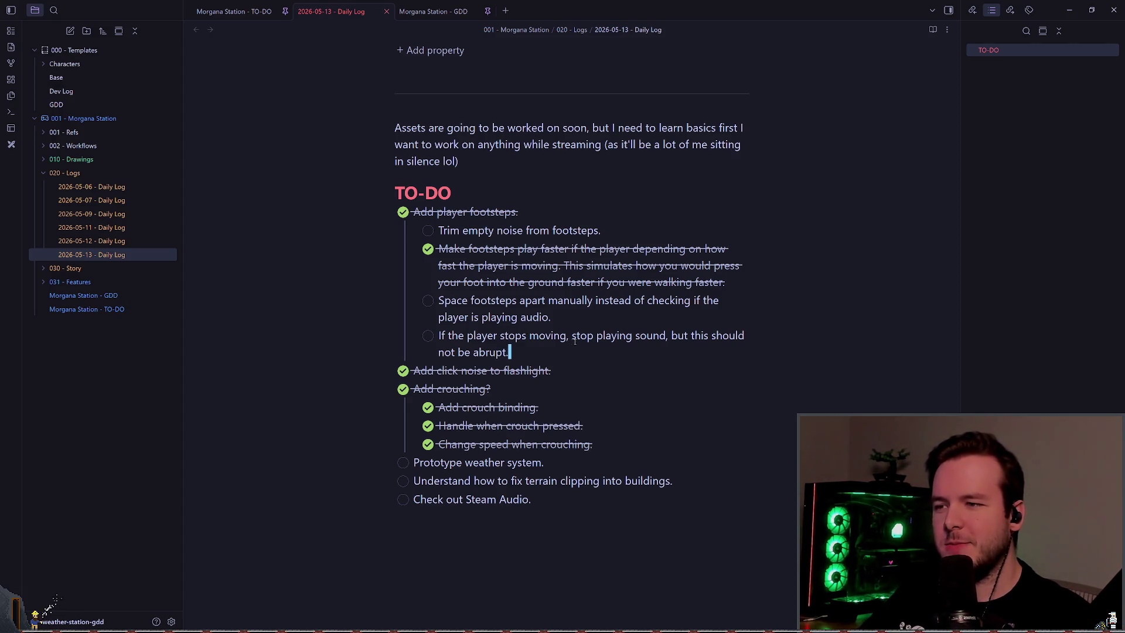
pyautogui.moveTo(515, 350); pyautogui.dragTo(440, 335)
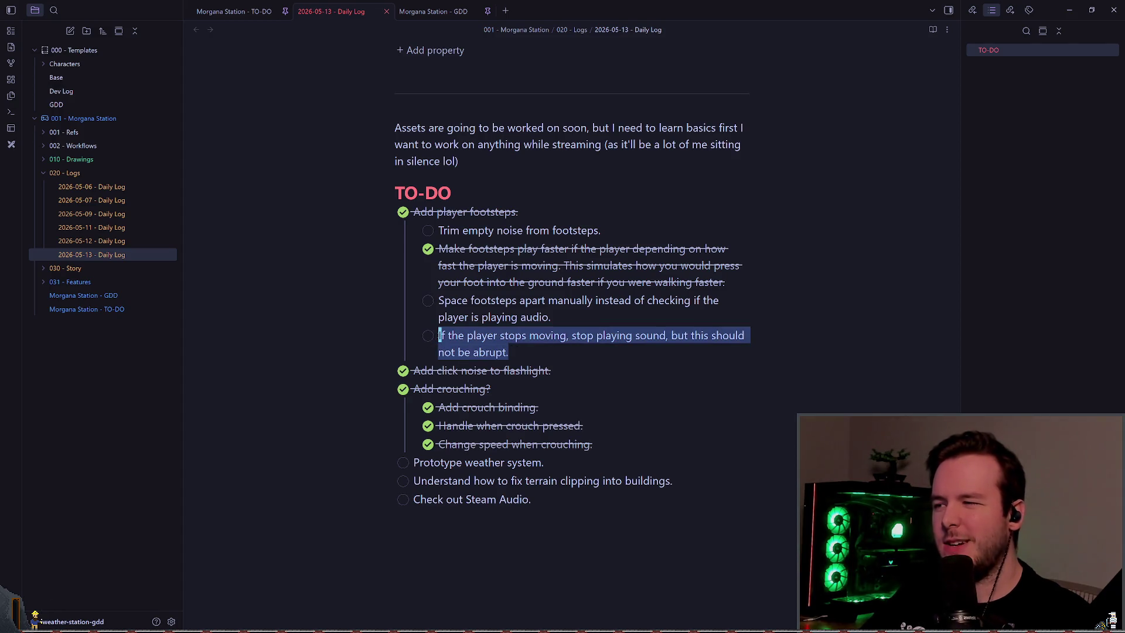
pyautogui.press('Right')
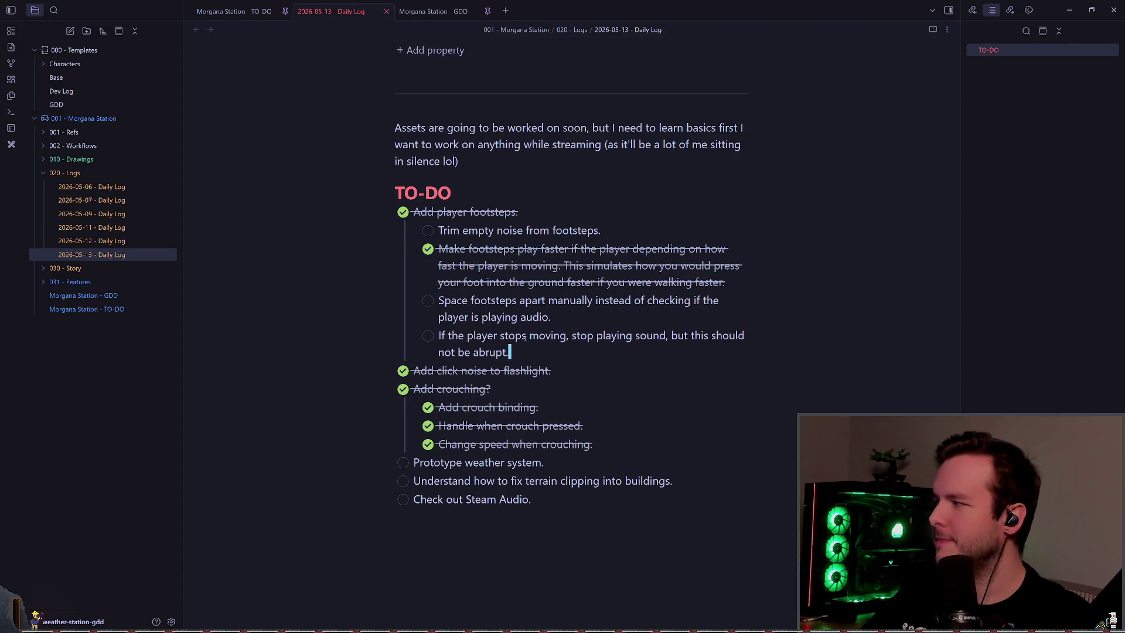
pyautogui.scroll(-3, 528, 331)
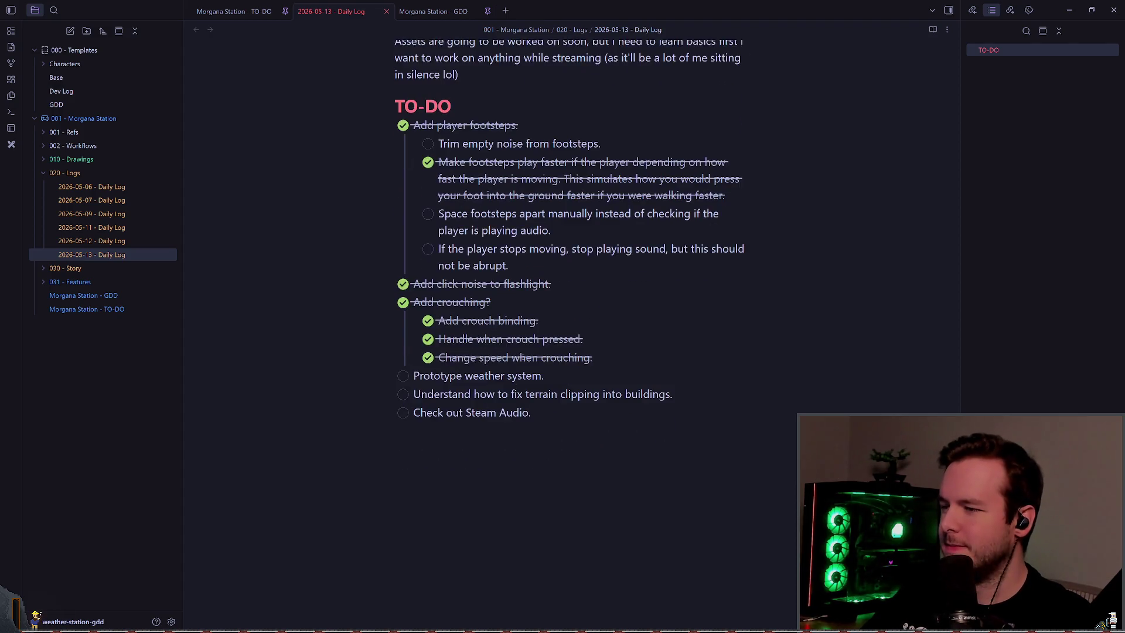
pyautogui.click(569, 370)
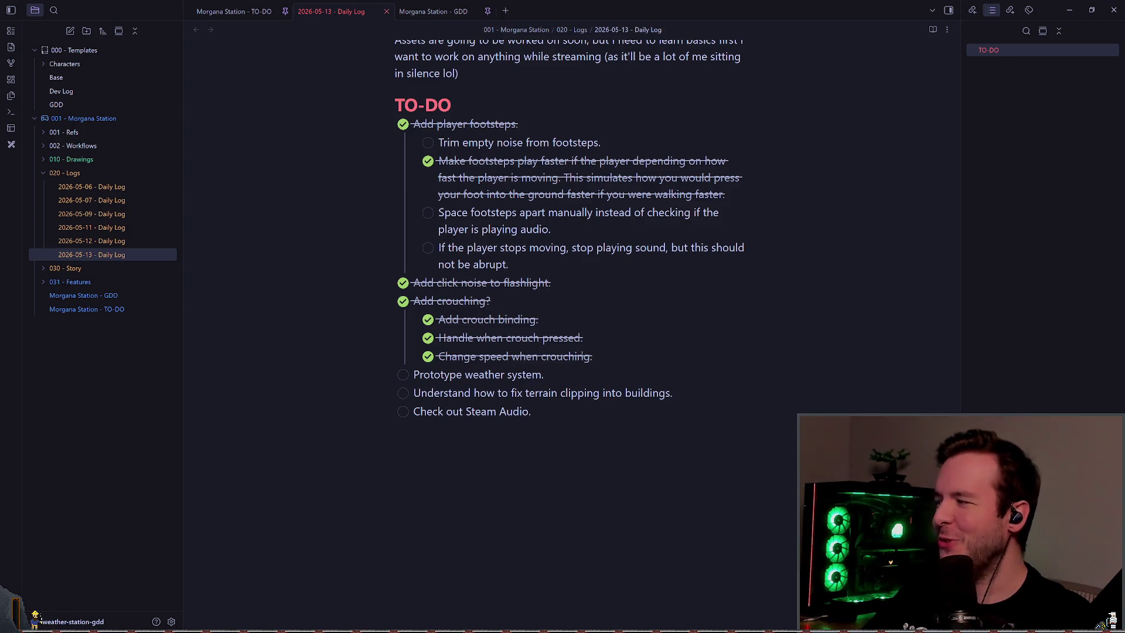
pyautogui.moveTo(545, 374); pyautogui.dragTo(478, 375)
pyautogui.click(413, 392)
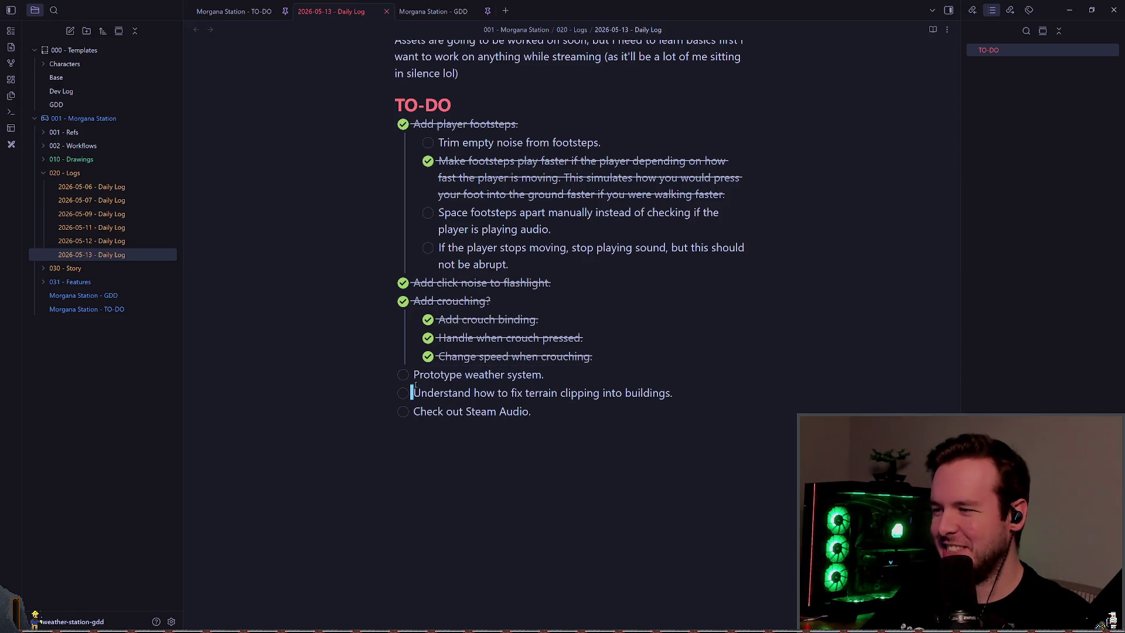
pyautogui.tripleClick(415, 374)
pyautogui.click(598, 366)
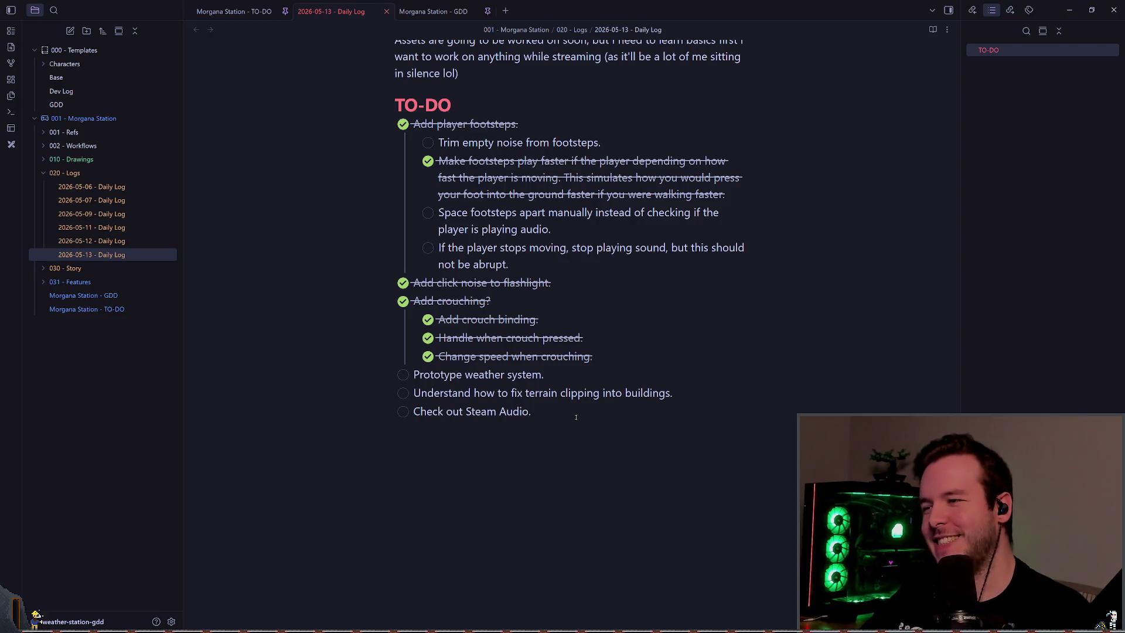
# - Switch from the Daily Log to the Morgana Station - GDD note tab with Ctrl+Tab
pyautogui.hotkey('ctrl', 'Tab')
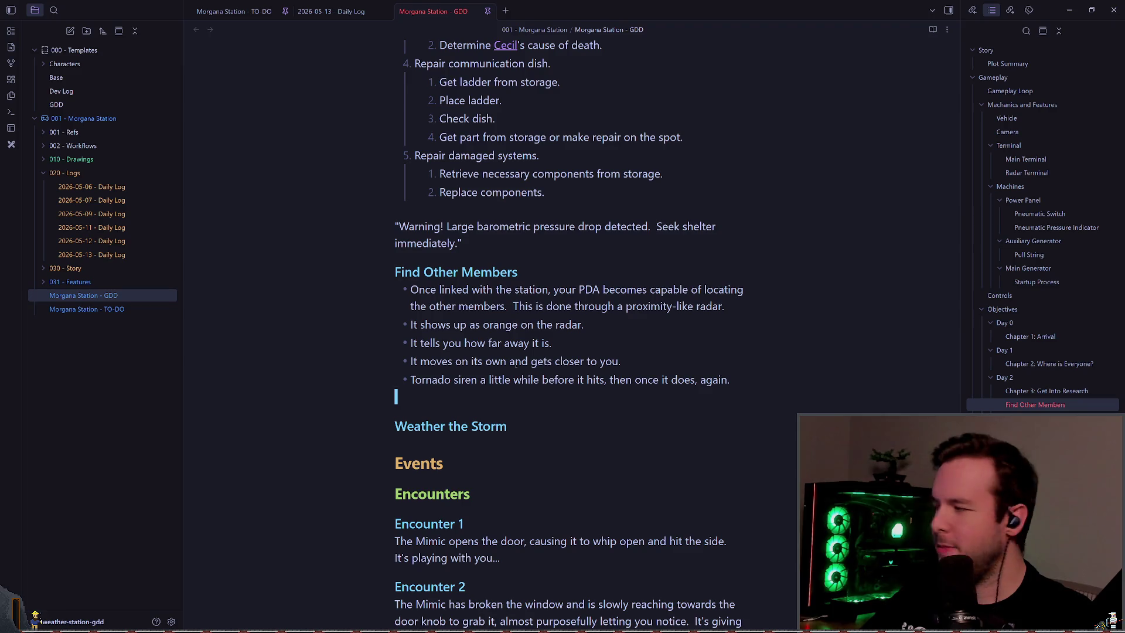
# - Bring the Godot editor's world scene with the snowy compound back in front
pyautogui.hotkey('alt', 'Tab')
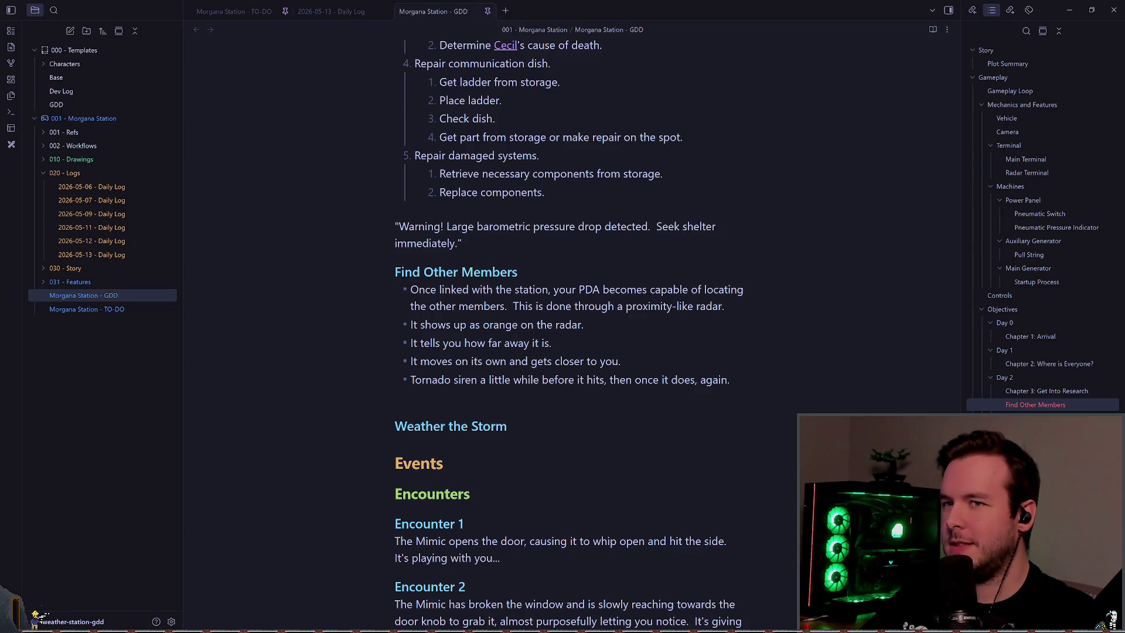
pyautogui.hotkey('alt', 'Tab')
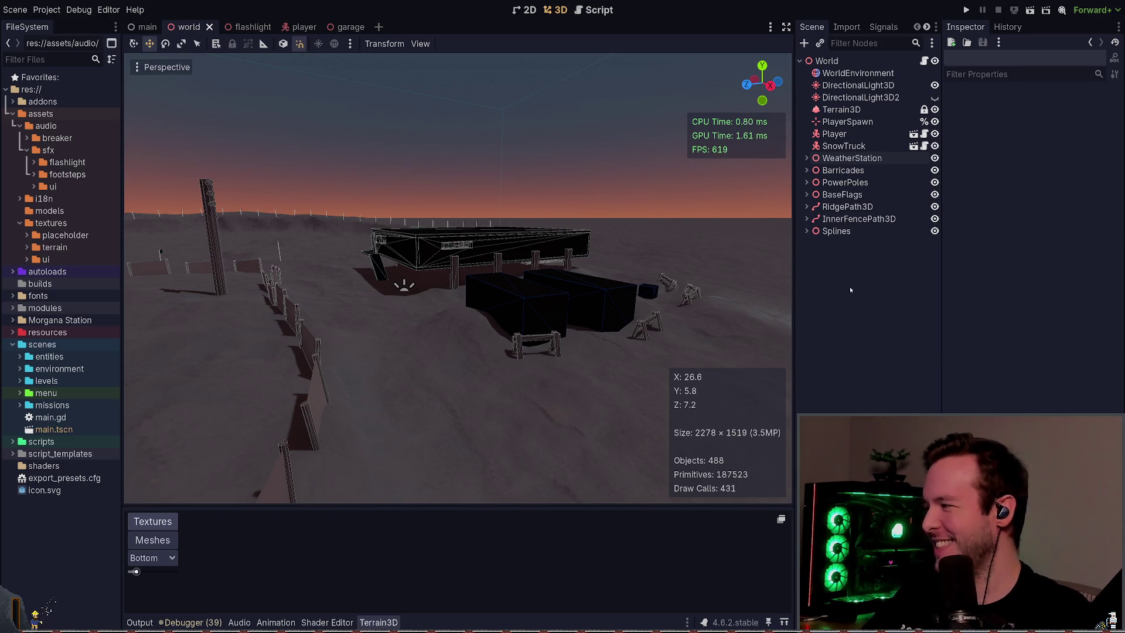
# - Return to Obsidian and show the 2026-05-13 - Daily Log note
pyautogui.hotkey('alt', 'Tab')
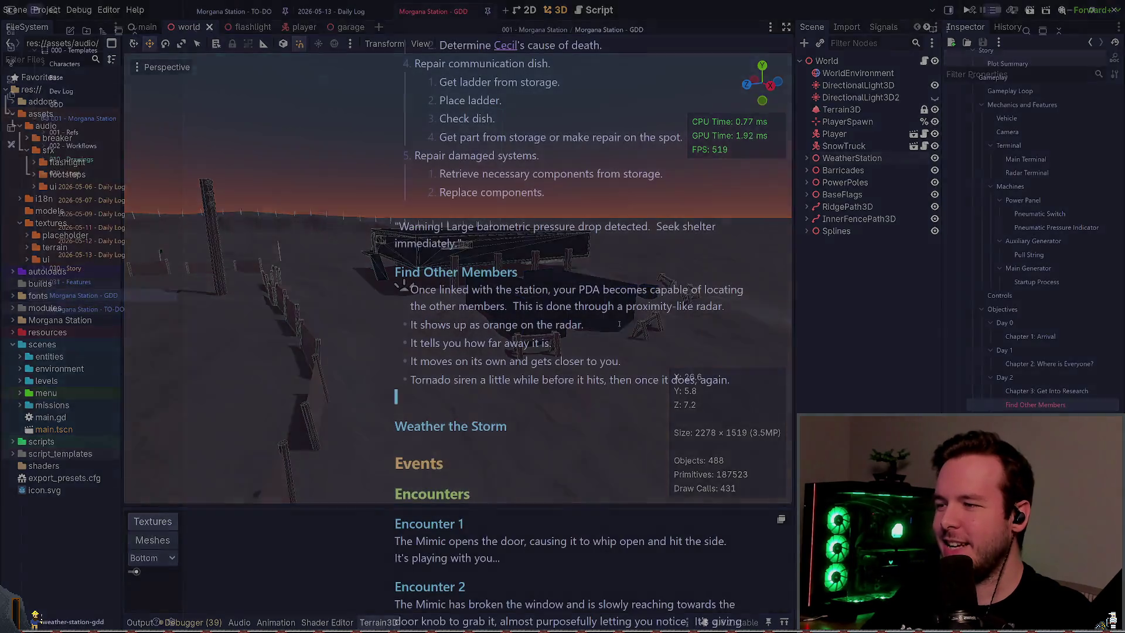
pyautogui.click(336, 13)
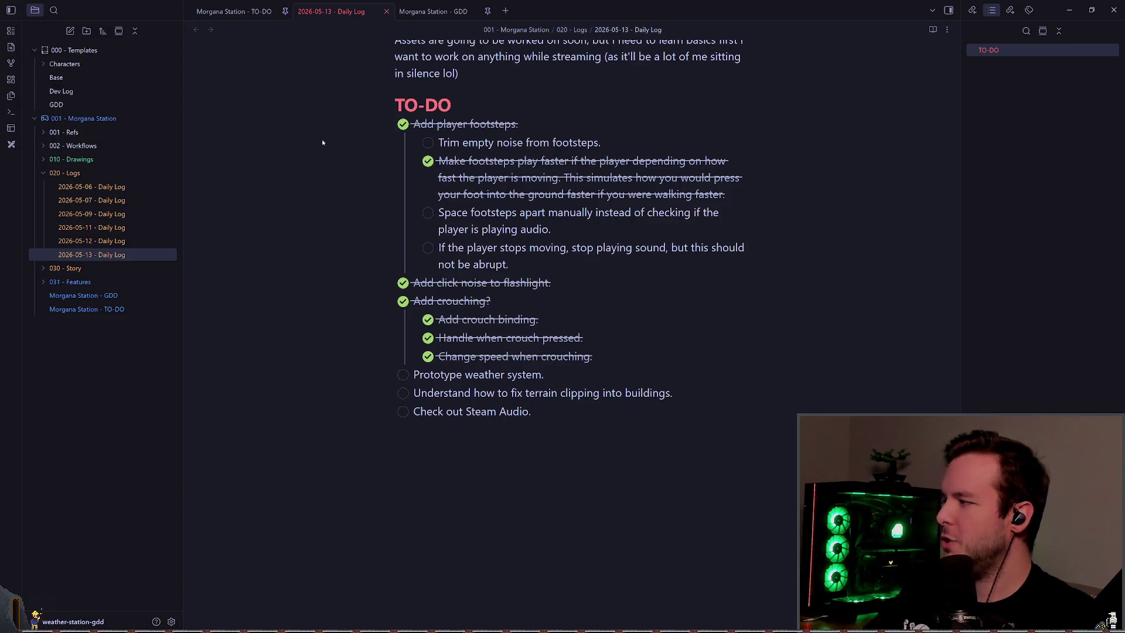
# - Read through the Morgana Station - TO-DO items without editing, then return to Godot
pyautogui.click(263, 13)
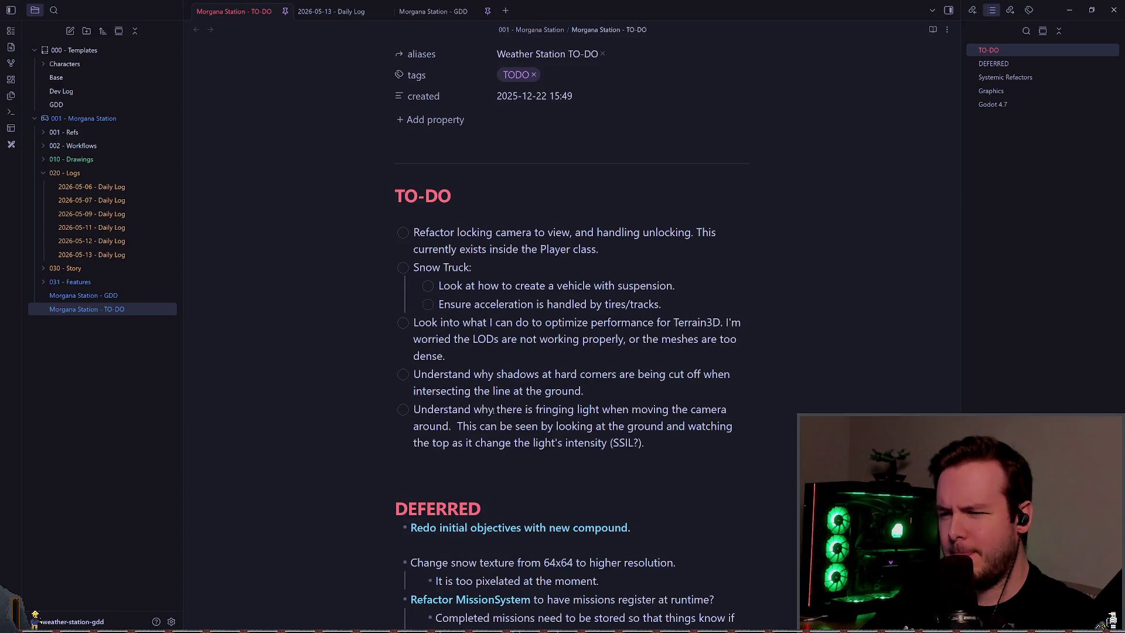
pyautogui.tripleClick(704, 444)
pyautogui.click(623, 374)
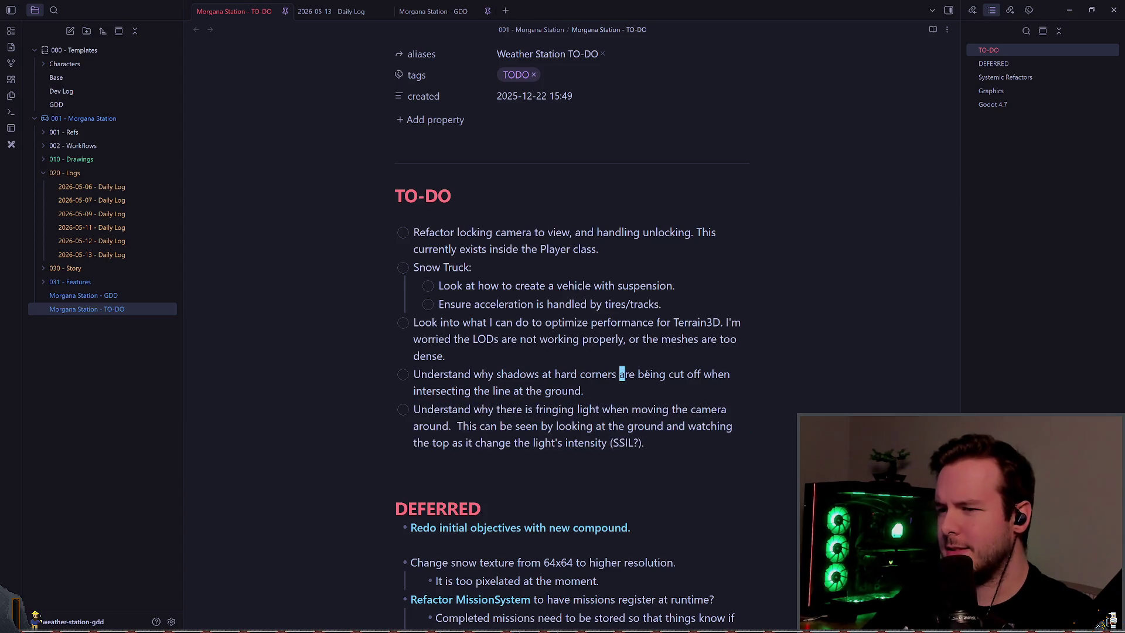
pyautogui.doubleClick(617, 445)
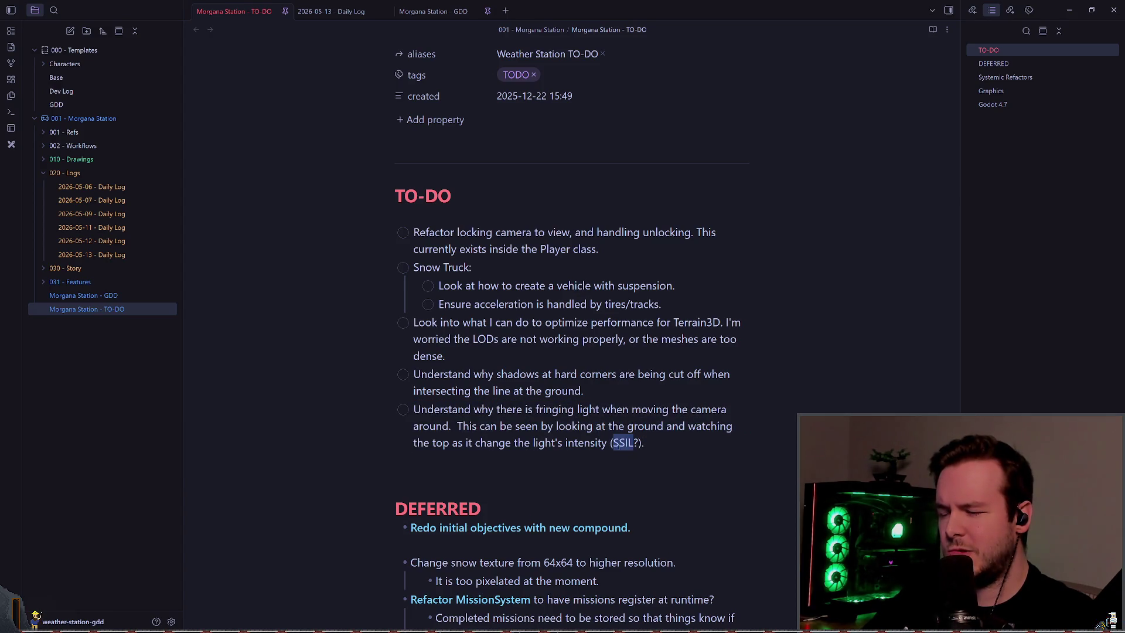
pyautogui.click(537, 271)
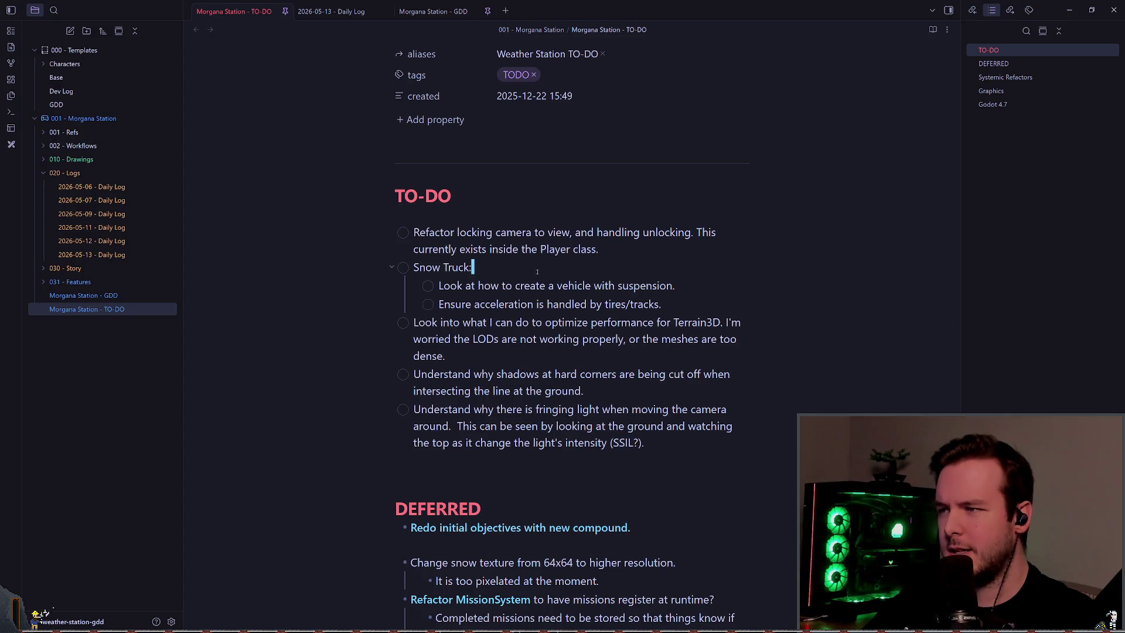
pyautogui.moveTo(659, 439); pyautogui.dragTo(414, 409)
pyautogui.click(563, 269)
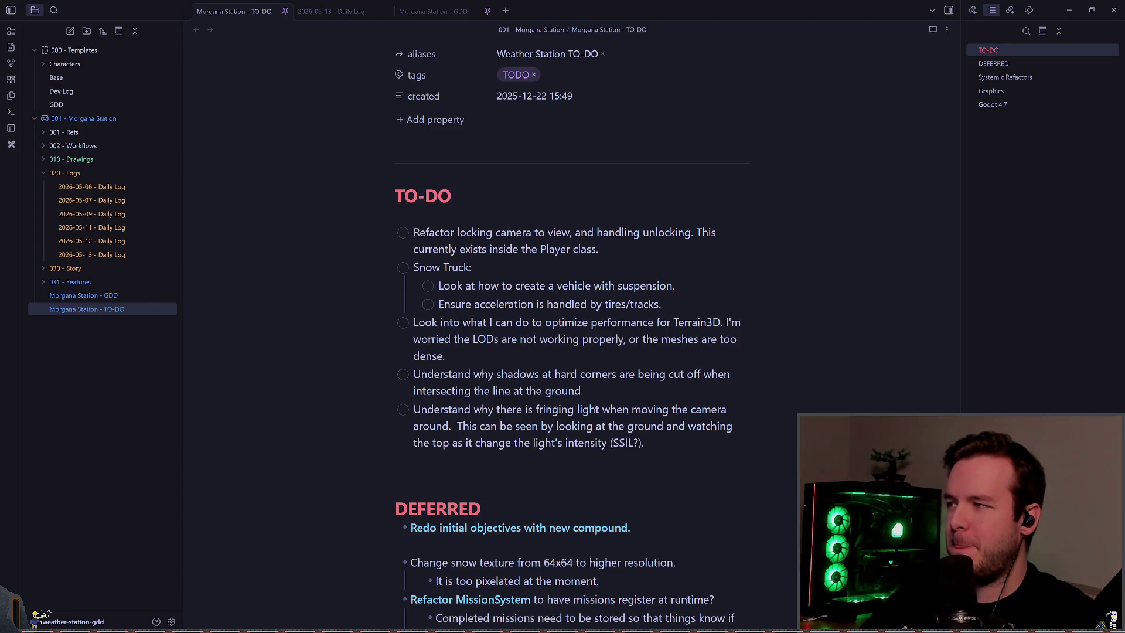
pyautogui.hotkey('alt', 'Tab')
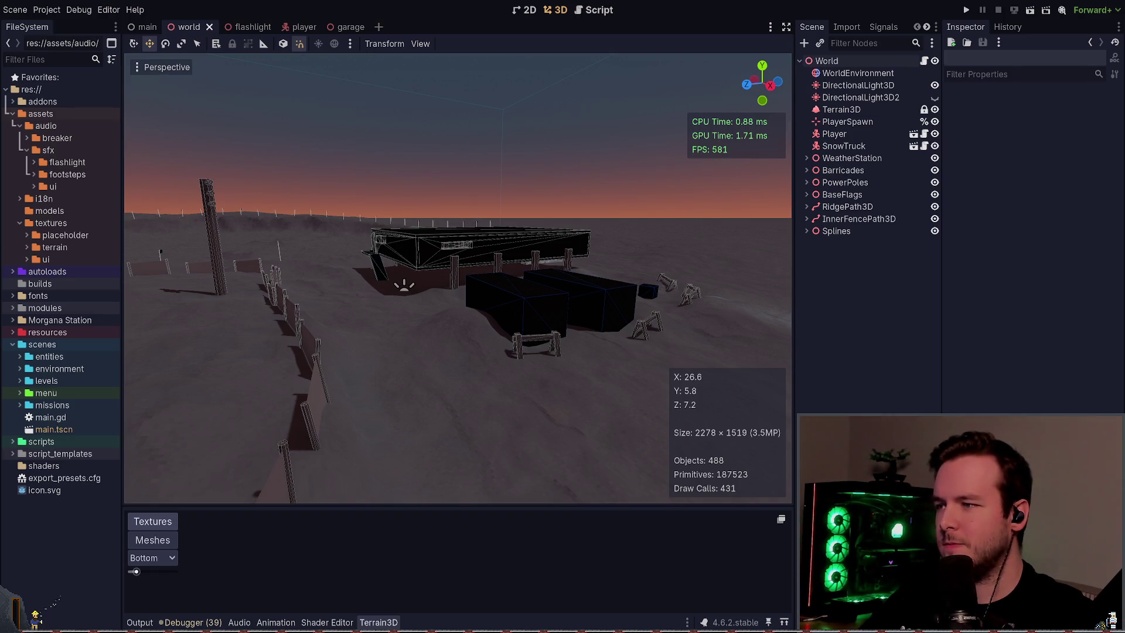
# - Switch back to Obsidian and show the 2026-05-13 - Daily Log note
pyautogui.hotkey('alt', 'Tab')
pyautogui.click(374, 16)
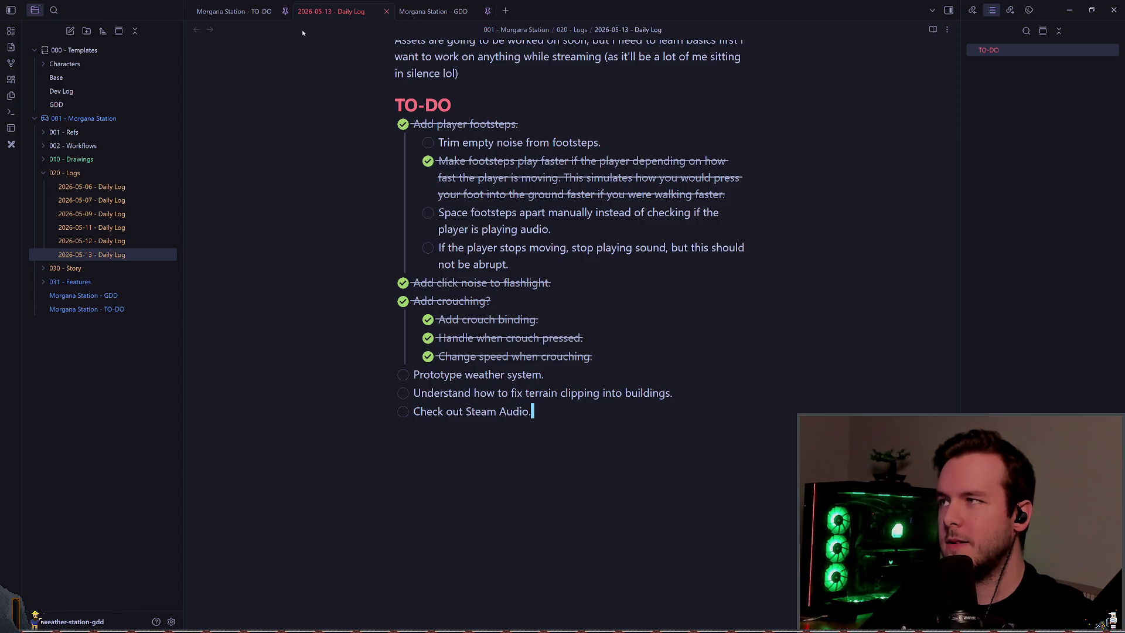
# - Show the Morgana Station - TO-DO note's Godot 4.7 section, caret after its heading
pyautogui.click(233, 11)
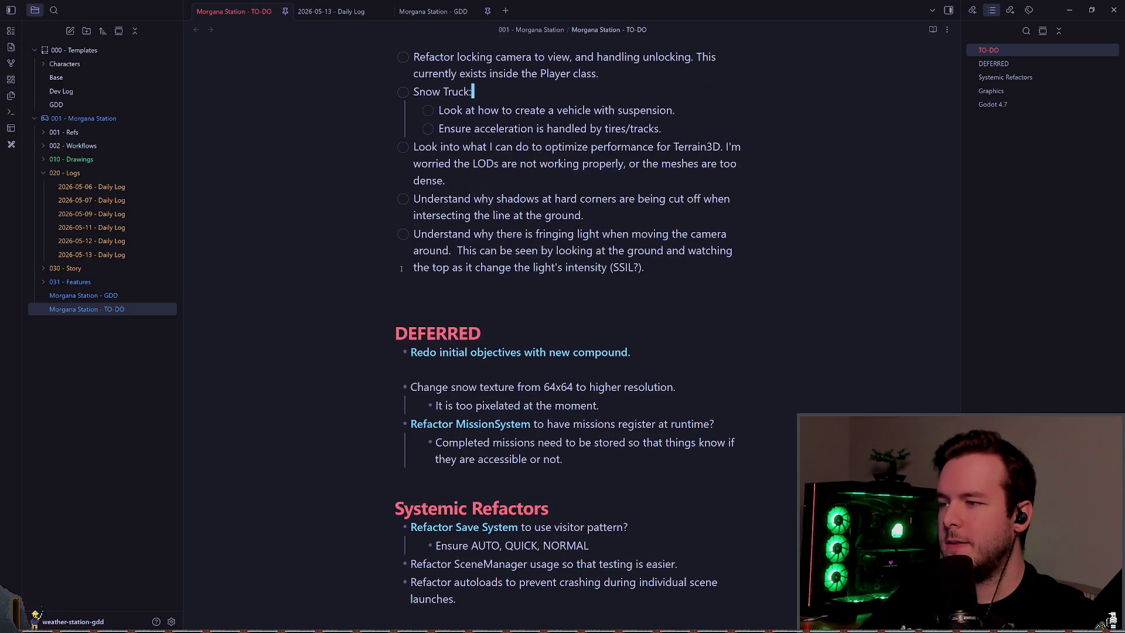
pyautogui.scroll(-3, 402, 269)
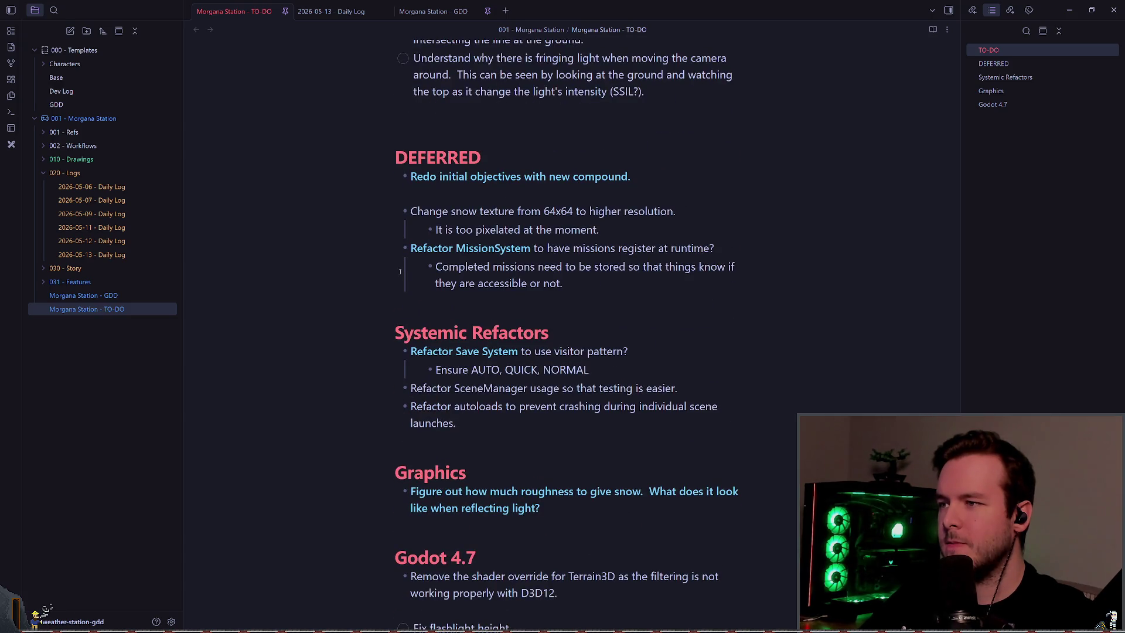
pyautogui.scroll(-1, 401, 272)
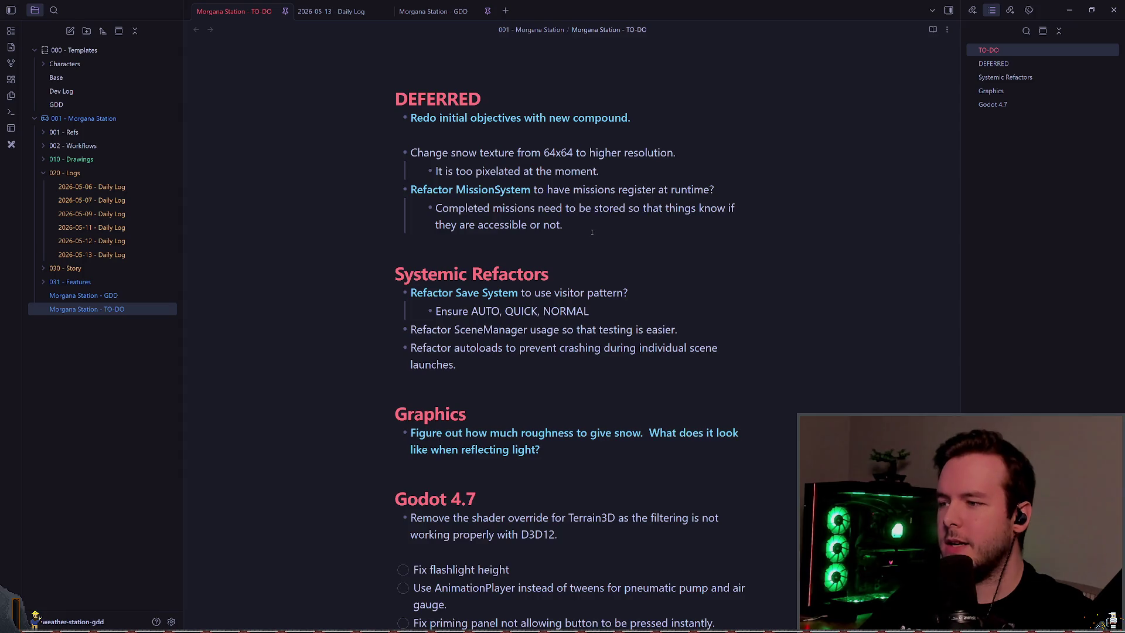
pyautogui.scroll(-5, 419, 253)
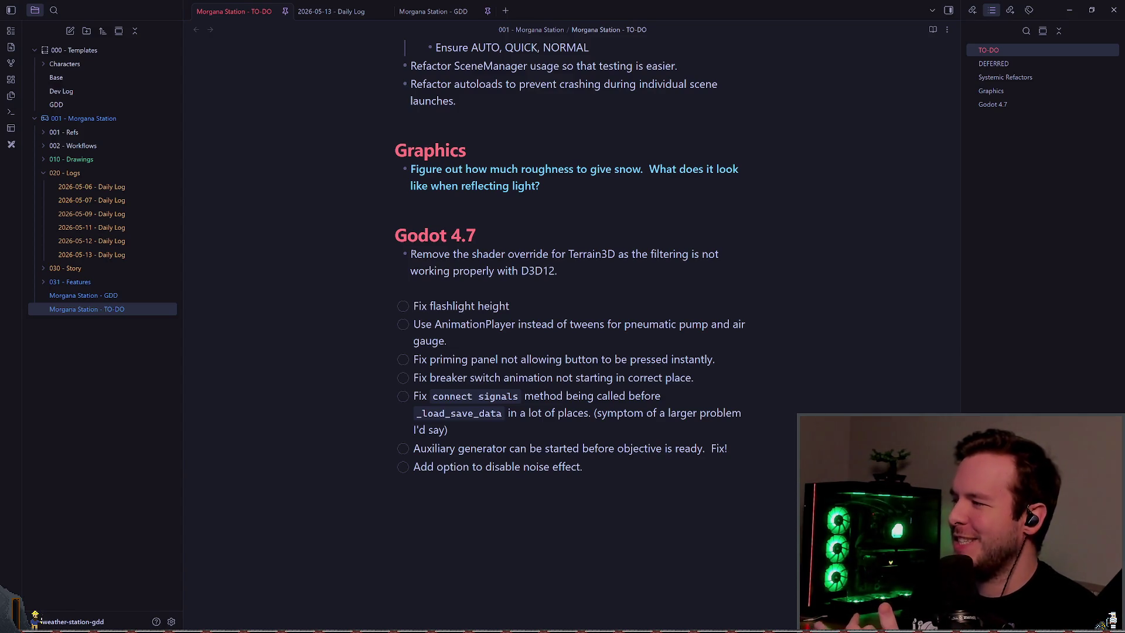
pyautogui.click(522, 234)
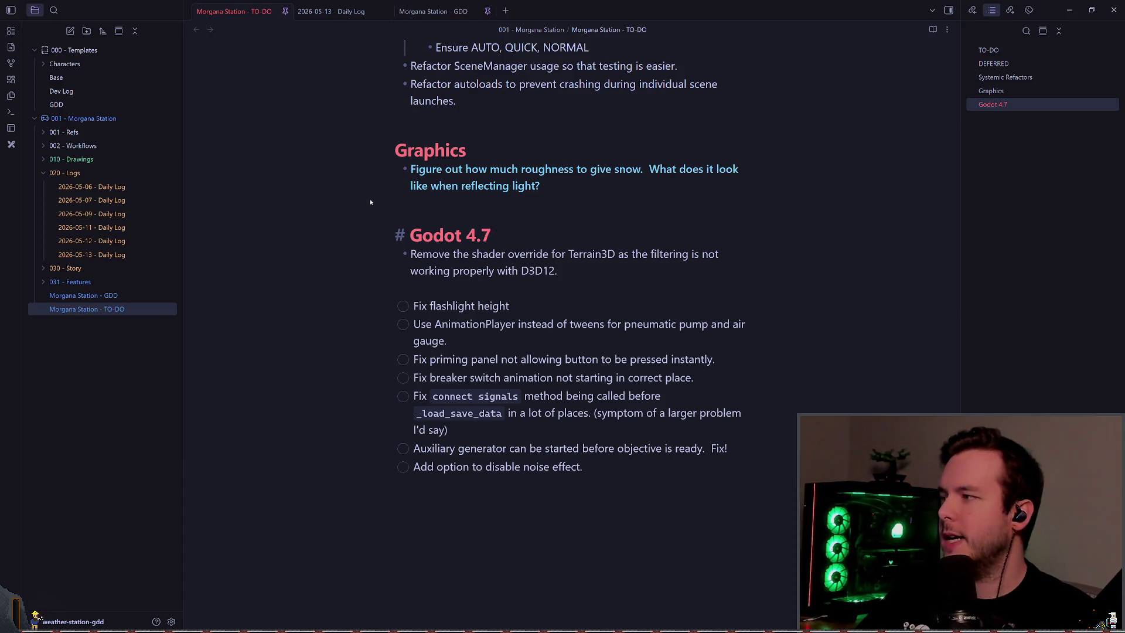
# - Collapse 020 - Logs and glance through the project subfolders in the file tree
pyautogui.click(41, 173)
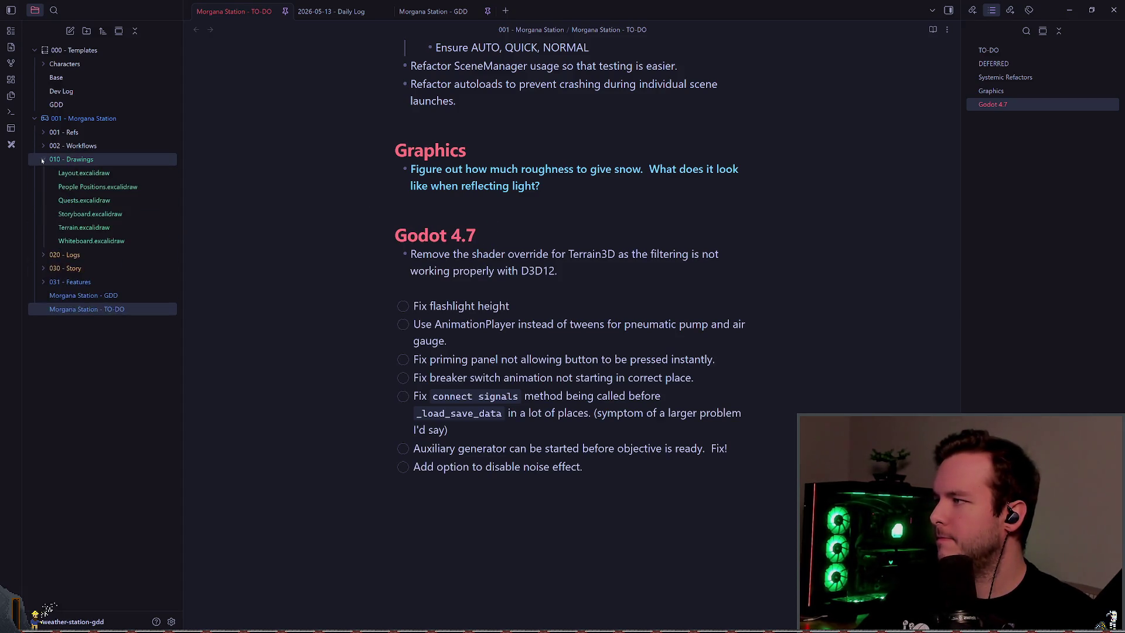
pyautogui.rightClick(68, 120)
pyautogui.press('Escape')
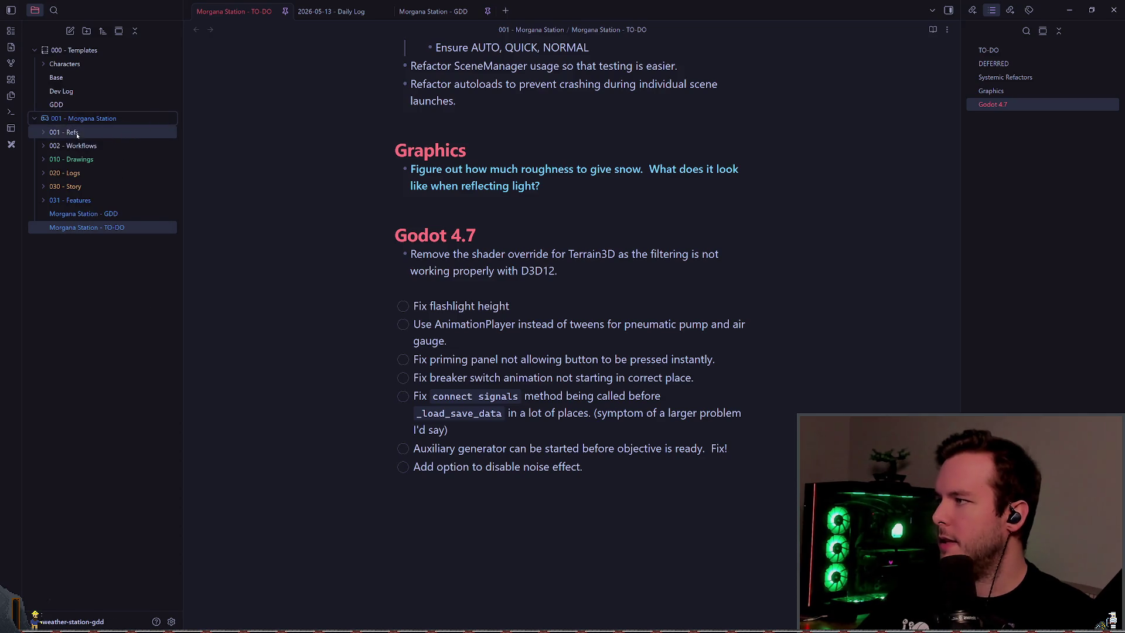
pyautogui.click(35, 148)
pyautogui.click(38, 146)
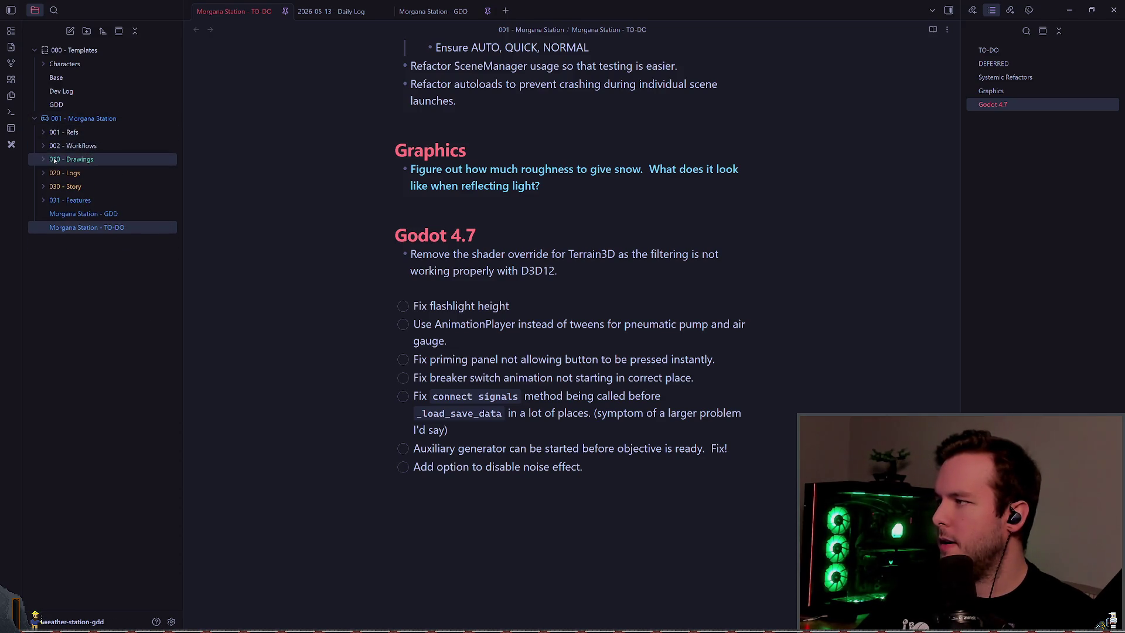
pyautogui.click(47, 201)
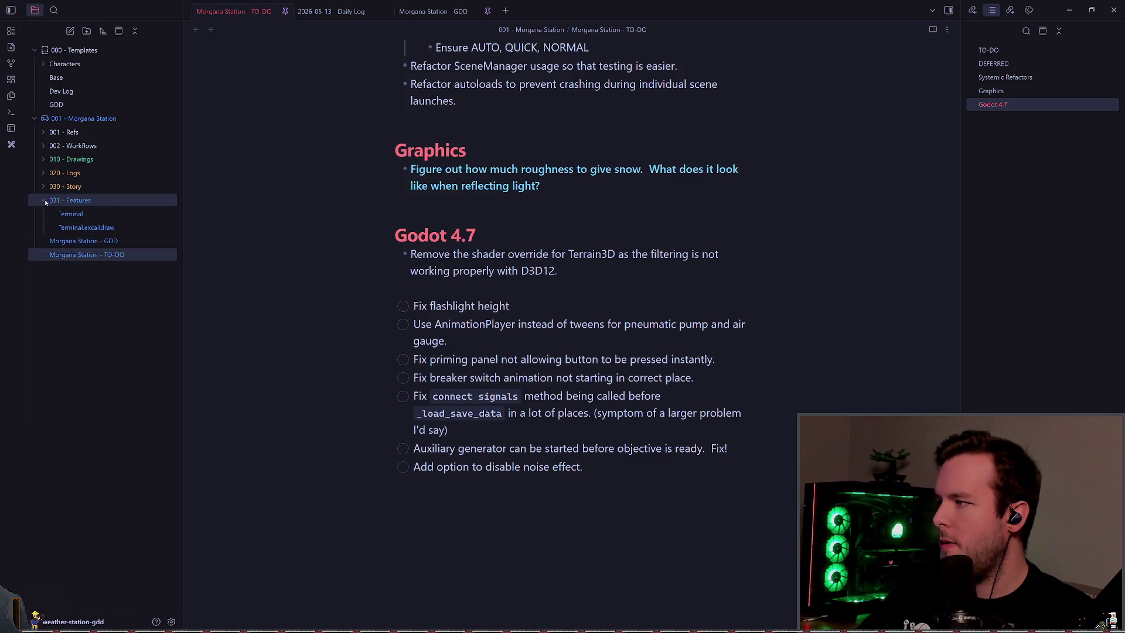
pyautogui.click(47, 201)
# - Create a folder named 011 - Assets inside 001 - Morgana Station
pyautogui.rightClick(91, 118)
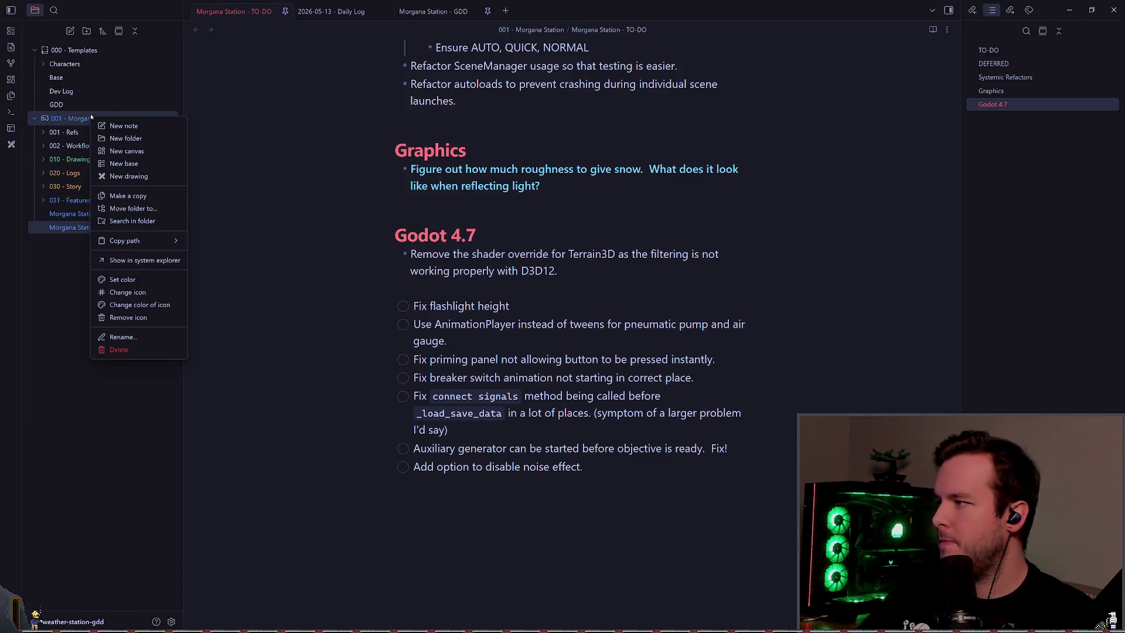
pyautogui.click(126, 138)
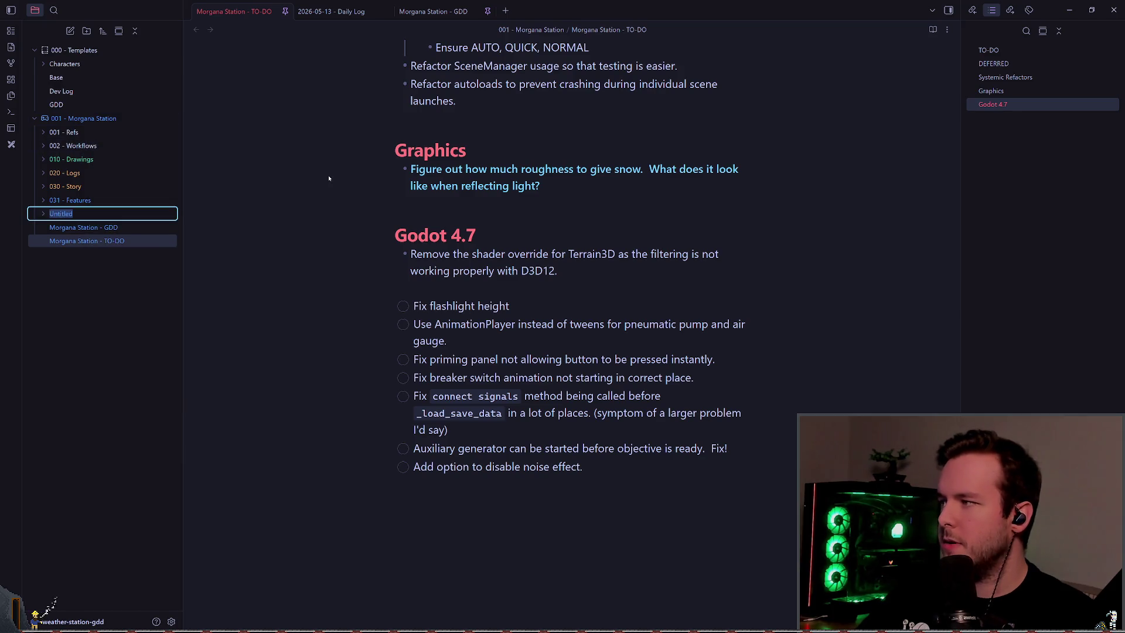
pyautogui.write('00')
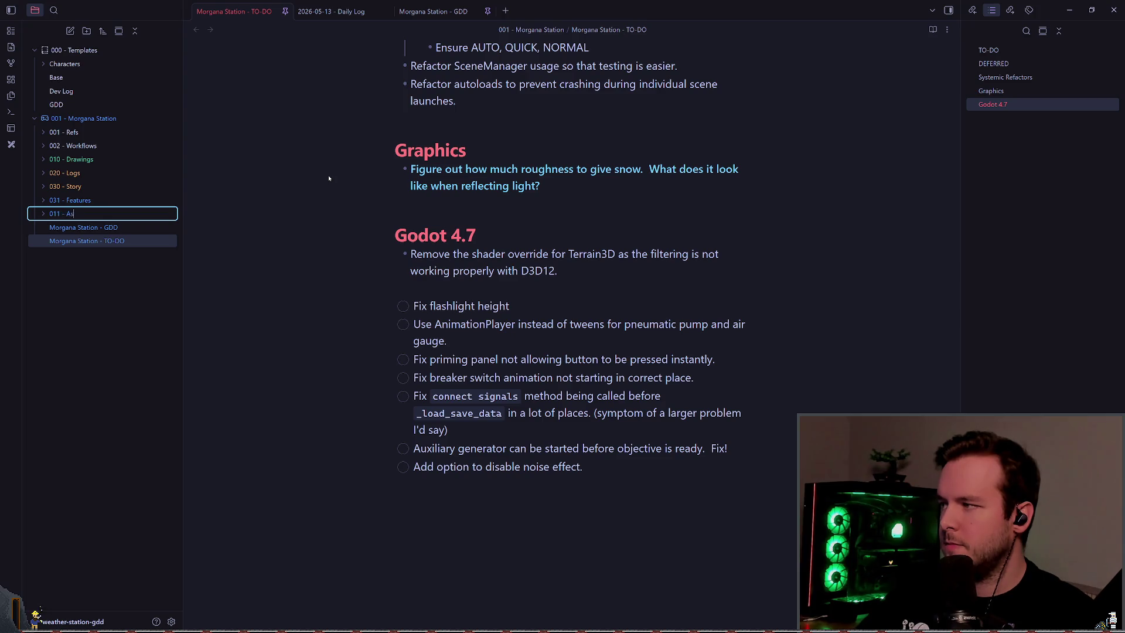
pyautogui.press('Return')
# - Colour the 011 - Assets folder Lore and create a new note inside it
pyautogui.rightClick(96, 173)
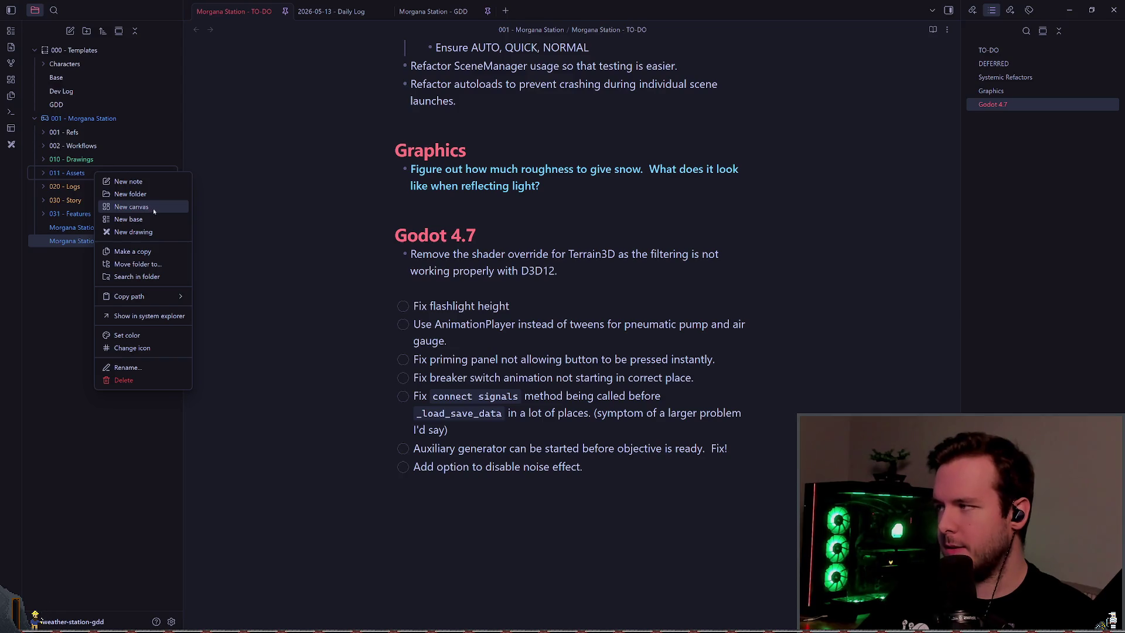
pyautogui.click(152, 337)
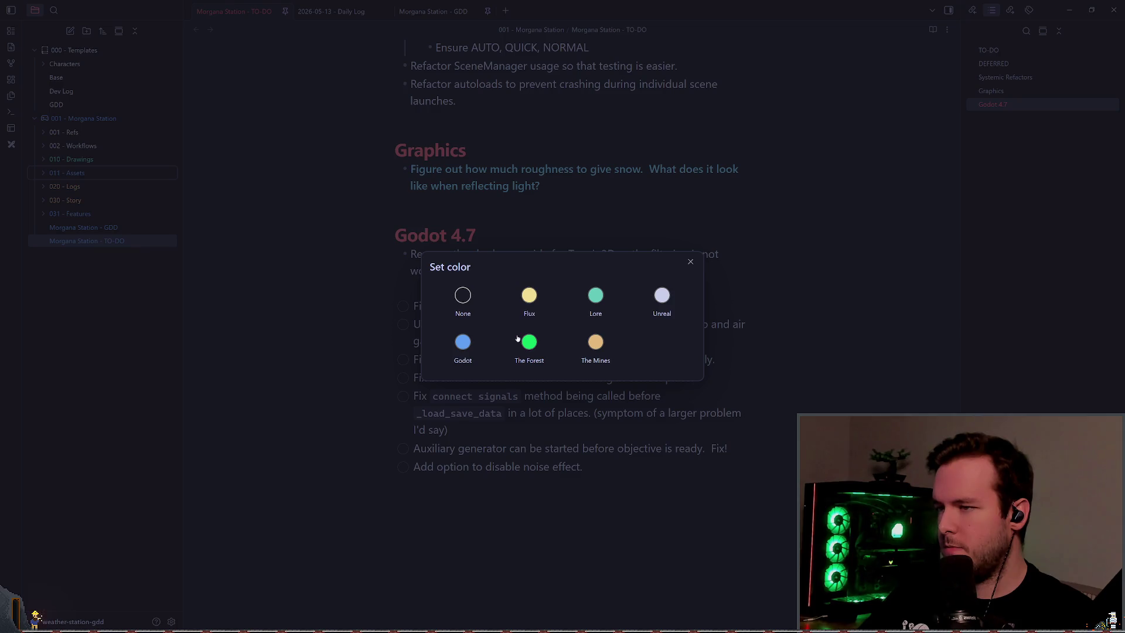
pyautogui.click(595, 296)
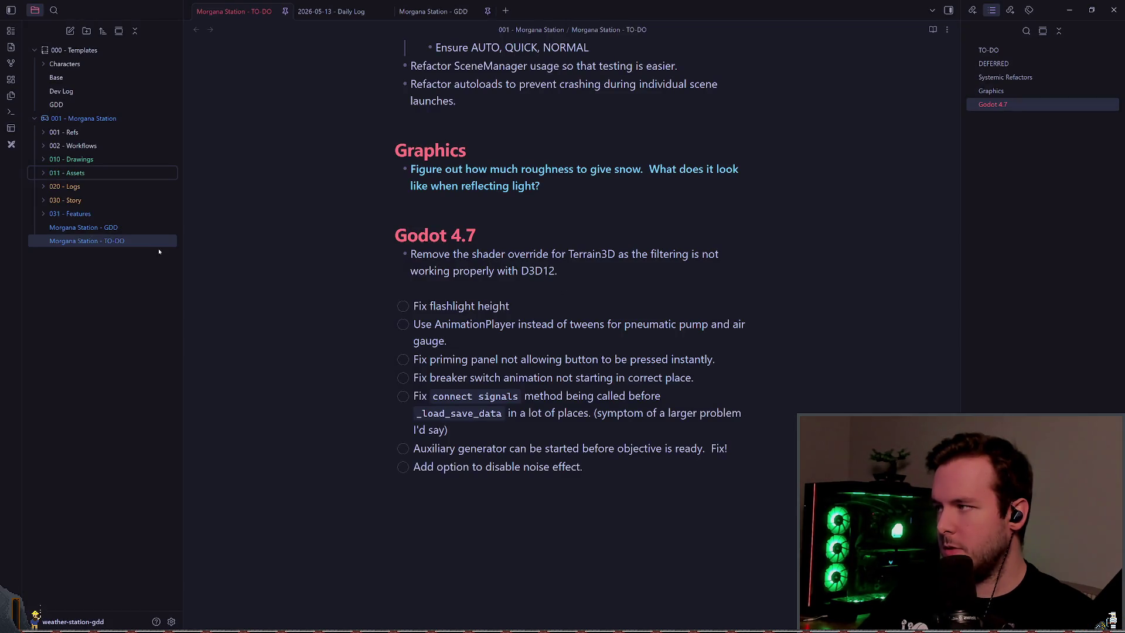
pyautogui.rightClick(100, 174)
pyautogui.click(132, 184)
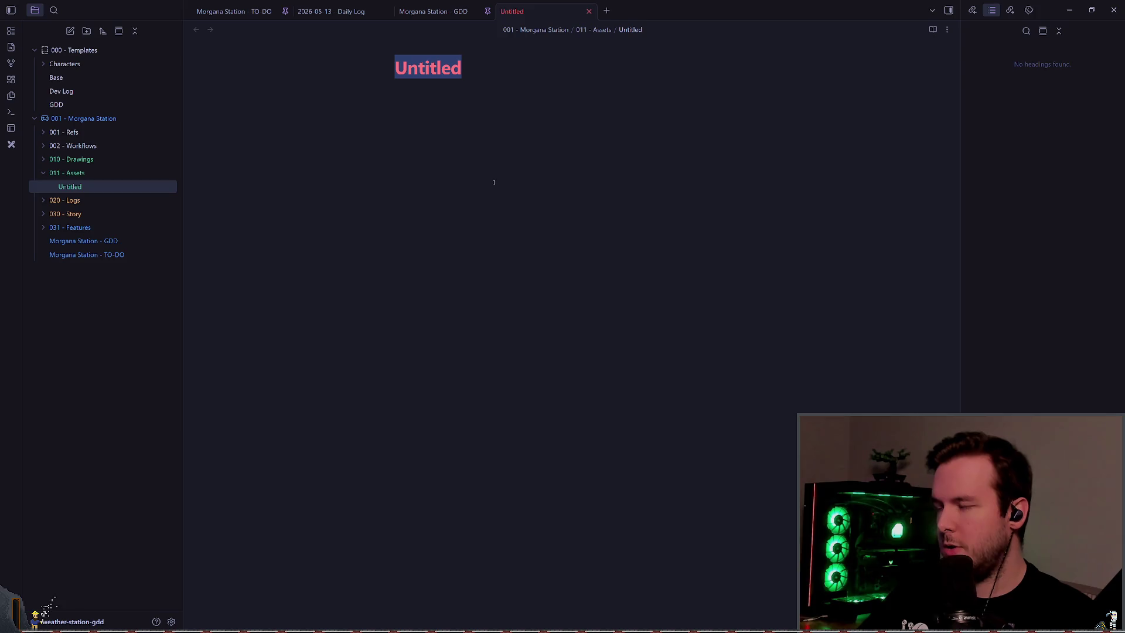
# - Rename the Untitled note to 'Assets', then switch over to the Godot editor
pyautogui.press('BackSpace')
pyautogui.press('BackSpace')
pyautogui.press('BackSpace')
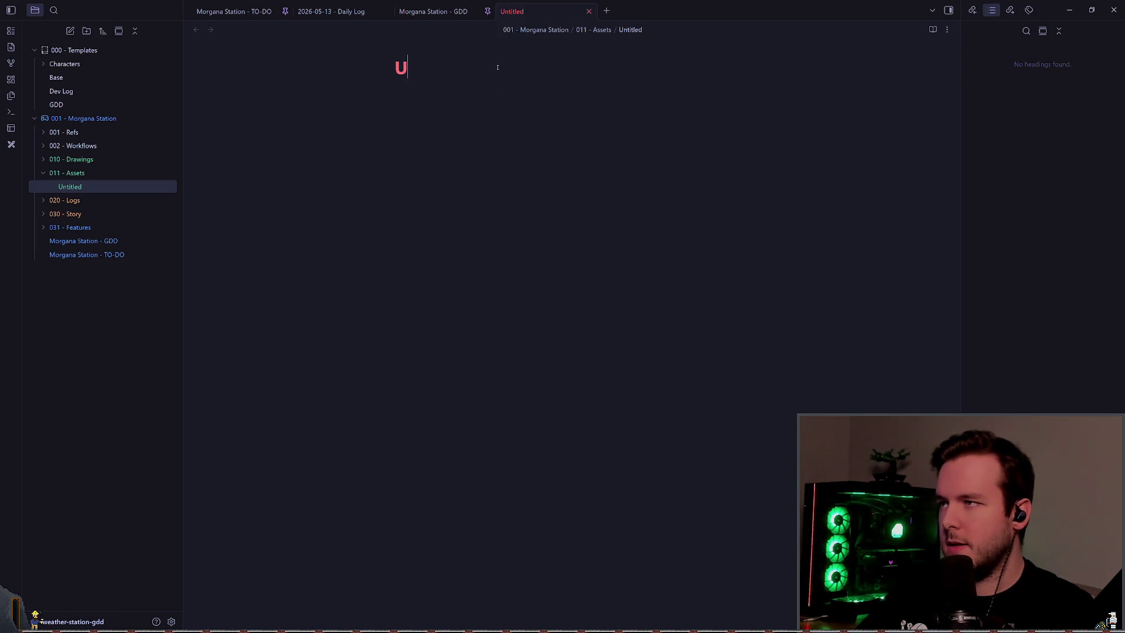
pyautogui.write('Asets')
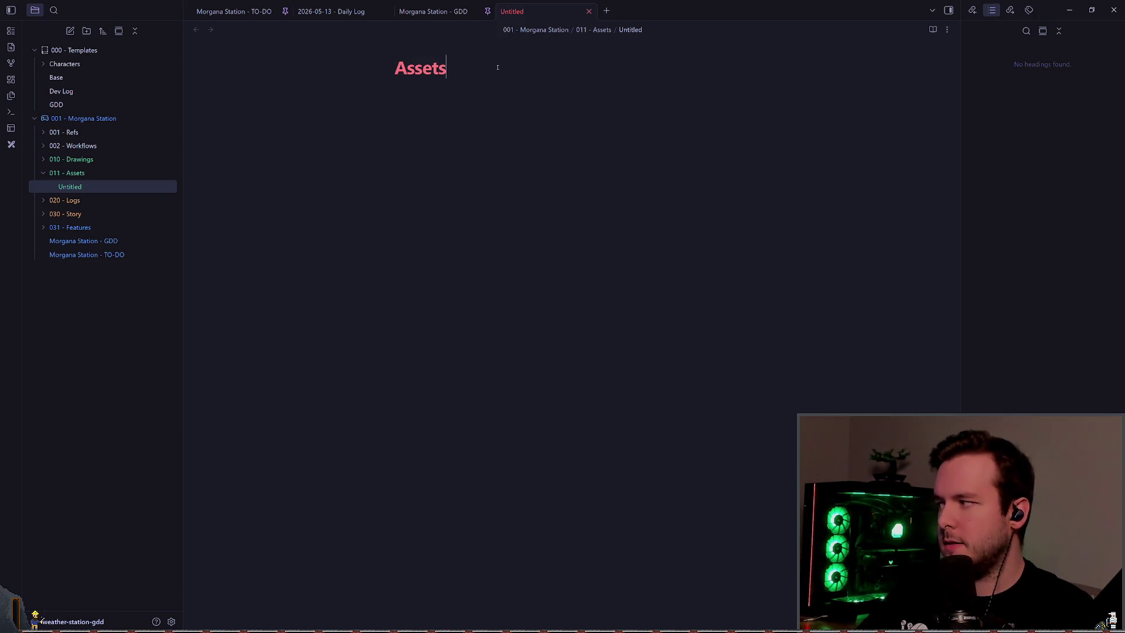
pyautogui.press('Return')
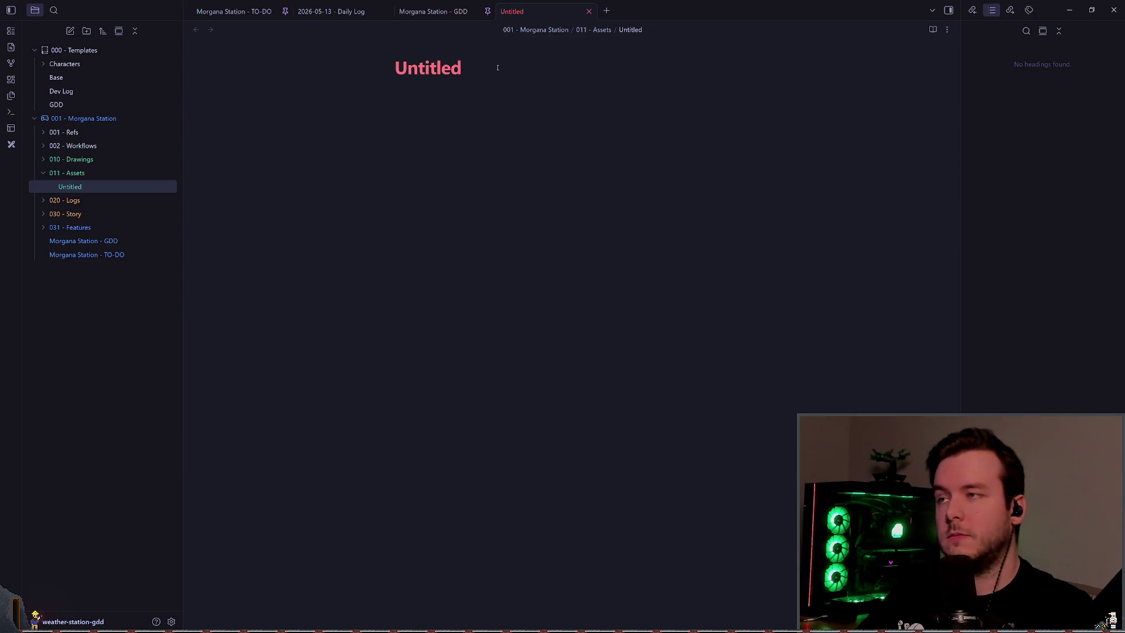
pyautogui.click(497, 68)
pyautogui.hotkey('ctrl', 'a')
pyautogui.write('Assets')
pyautogui.press('Return')
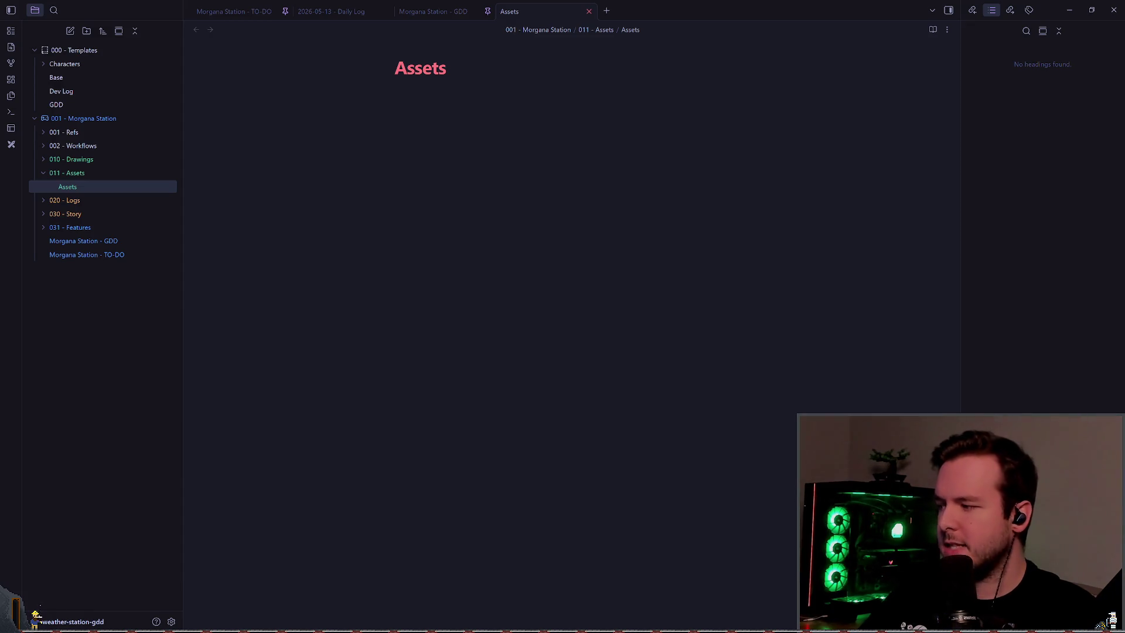
pyautogui.click(530, 144)
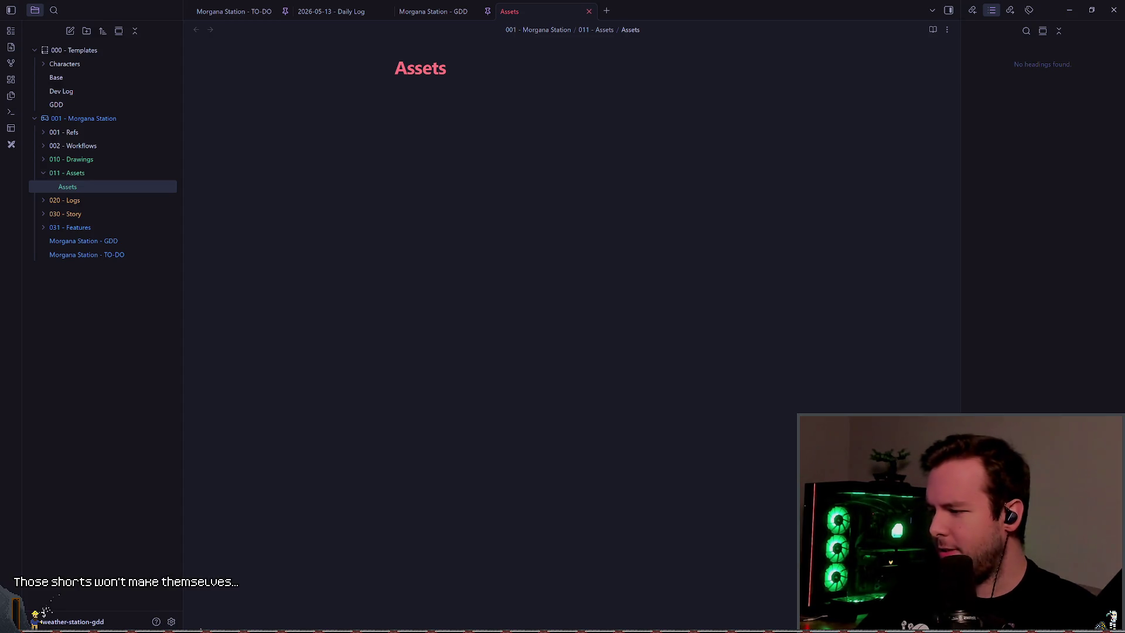
pyautogui.hotkey('alt', 'Tab')
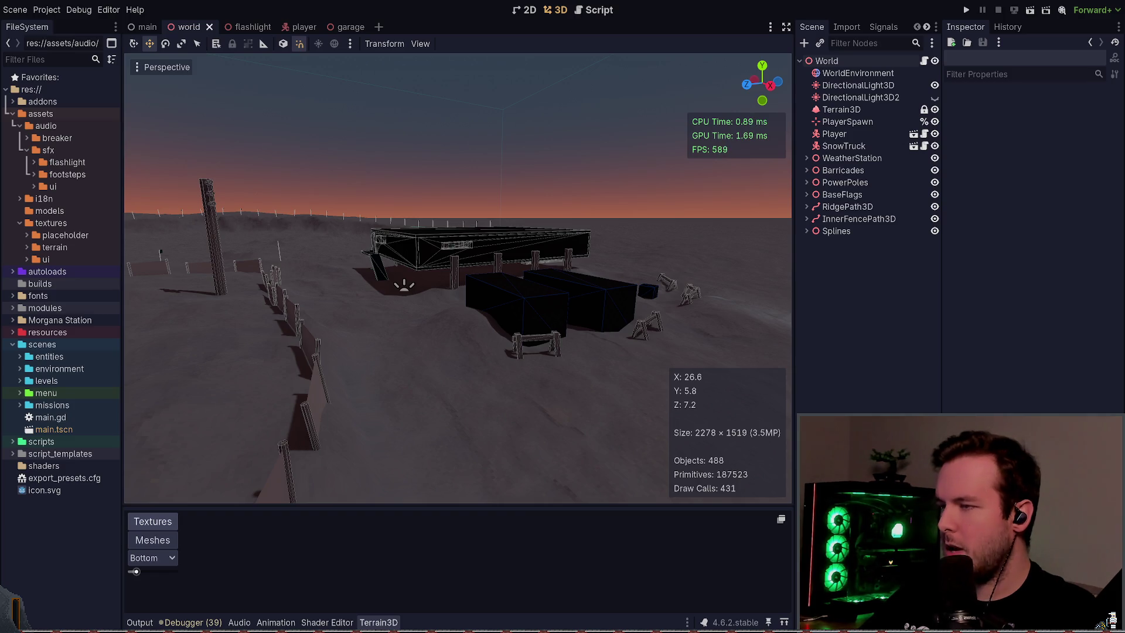
# - Return from Godot to the still-empty Assets note in Obsidian
pyautogui.hotkey('alt', 'Tab')
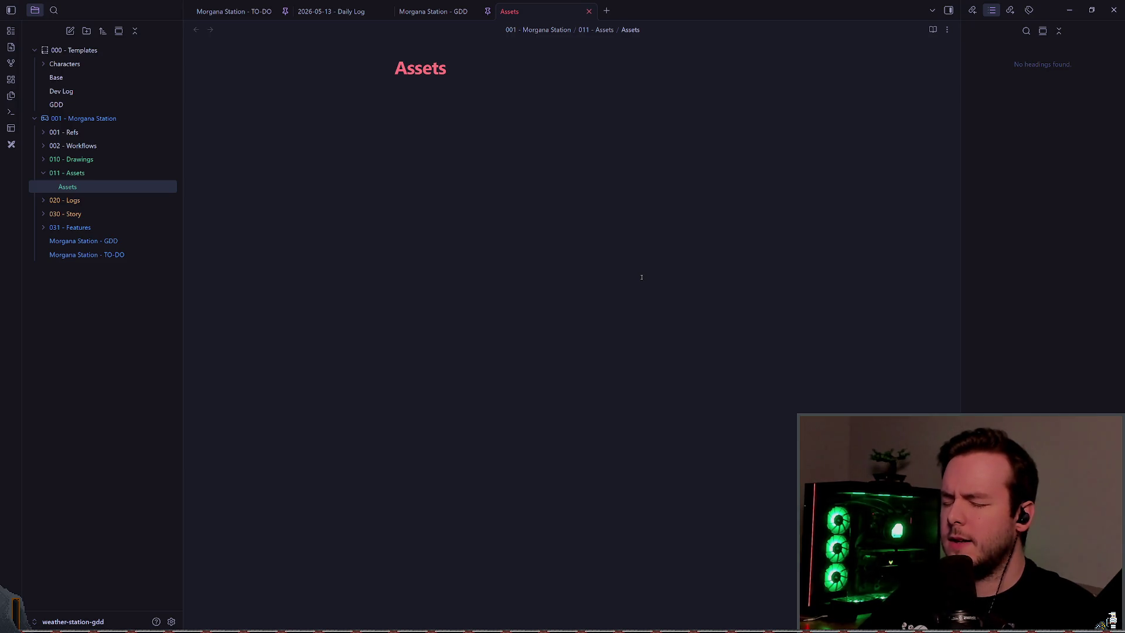
# - Write the 'Assets to Make' heading at the top of the note body
pyautogui.press('BackSpace')
pyautogui.write('# Ass')
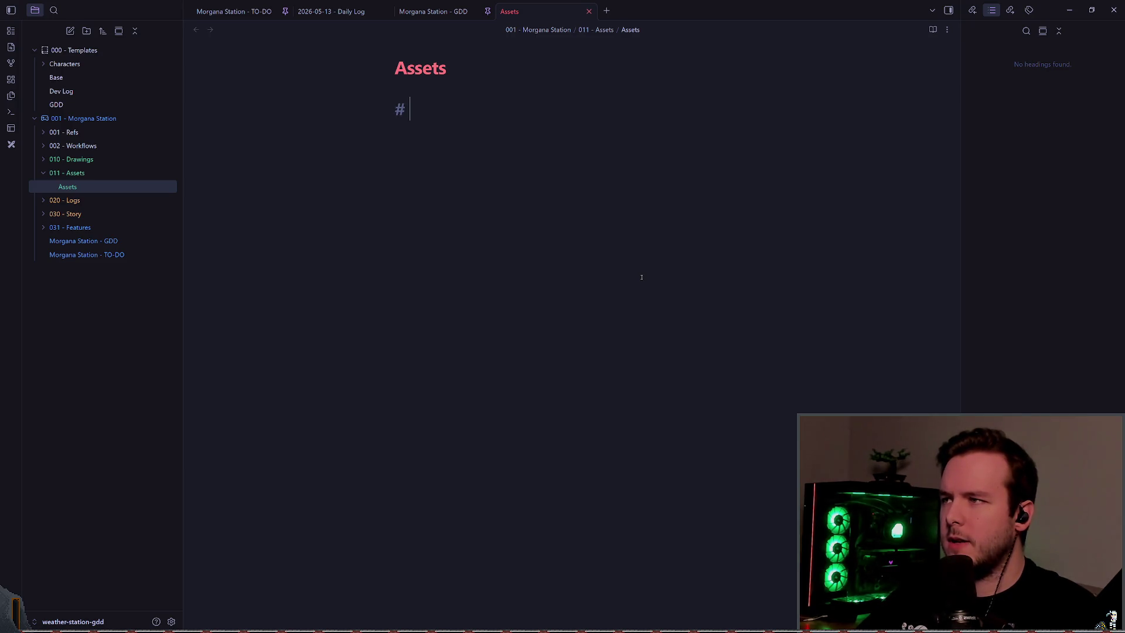
pyautogui.press('BackSpace')
pyautogui.press('BackSpace')
pyautogui.press('BackSpace')
pyautogui.write('#')
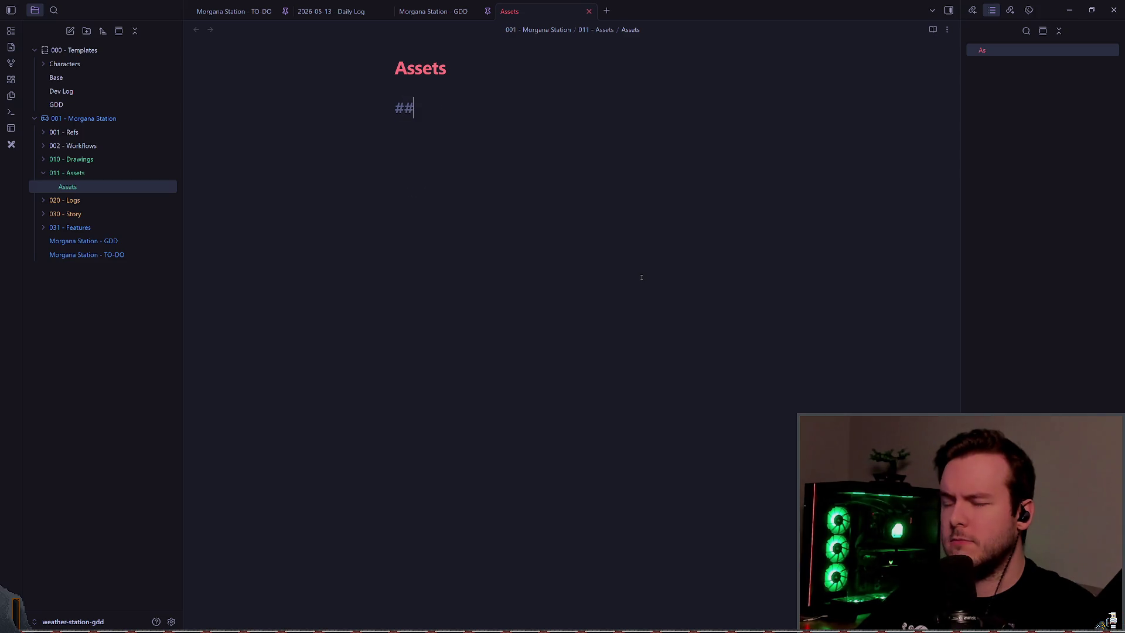
pyautogui.write(' Assets to ')
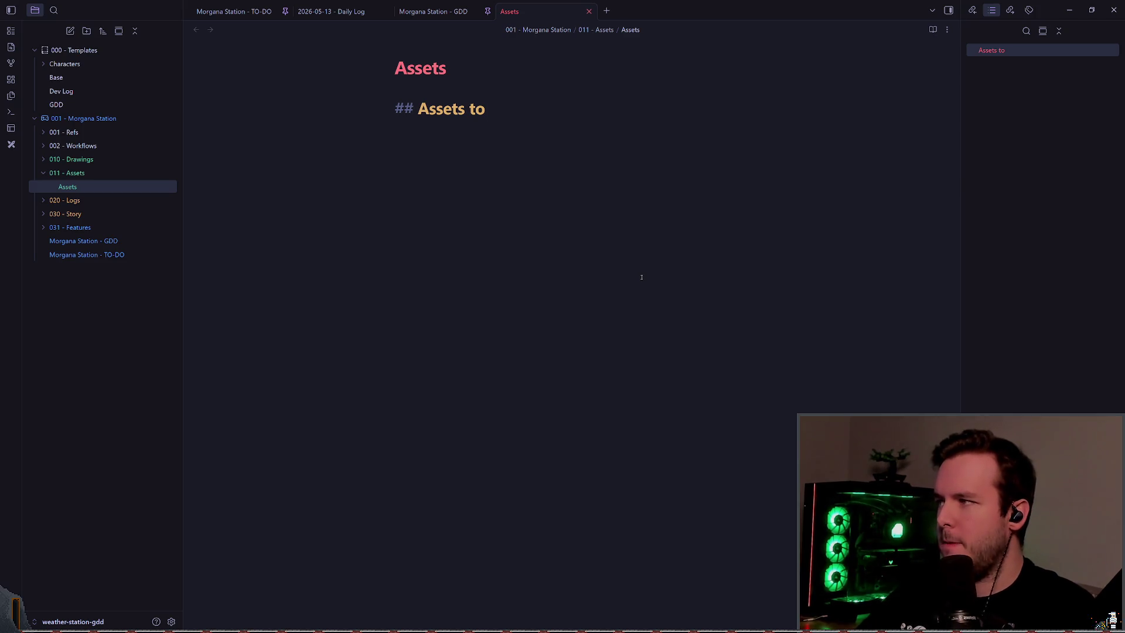
pyautogui.write('Make')
# - Duplicate the heading in Vim mode and change the copy to 'Assets to Find'
pyautogui.press('Escape')
pyautogui.press('b')
pyautogui.press('b')
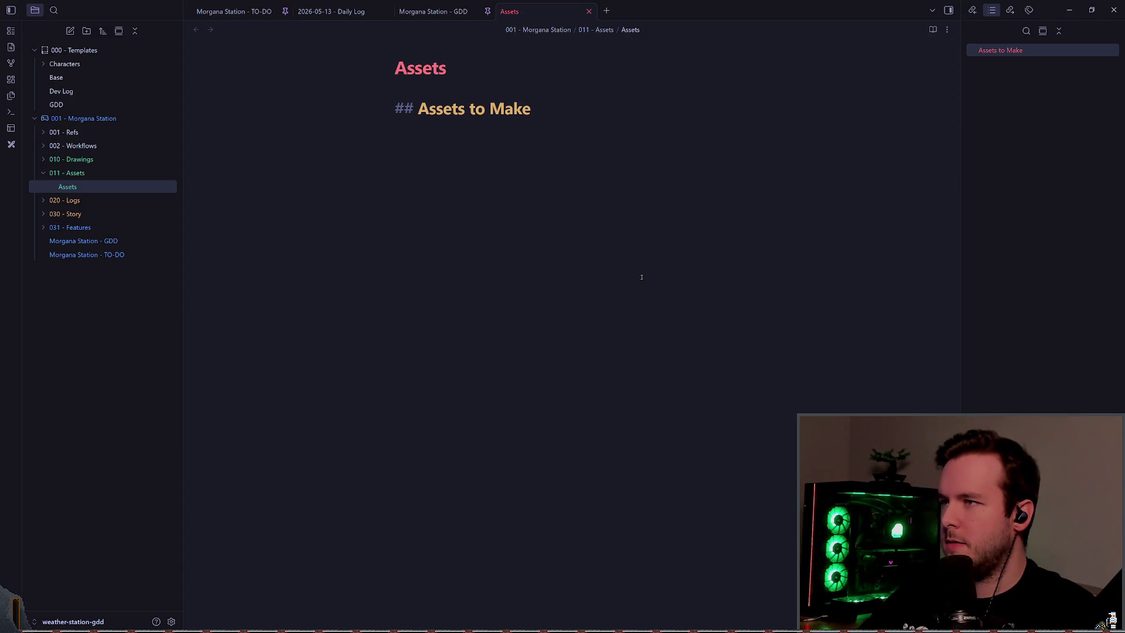
pyautogui.press('0')
pyautogui.press('y')
pyautogui.press('y')
pyautogui.press('p')
pyautogui.press('w')
pyautogui.press('w')
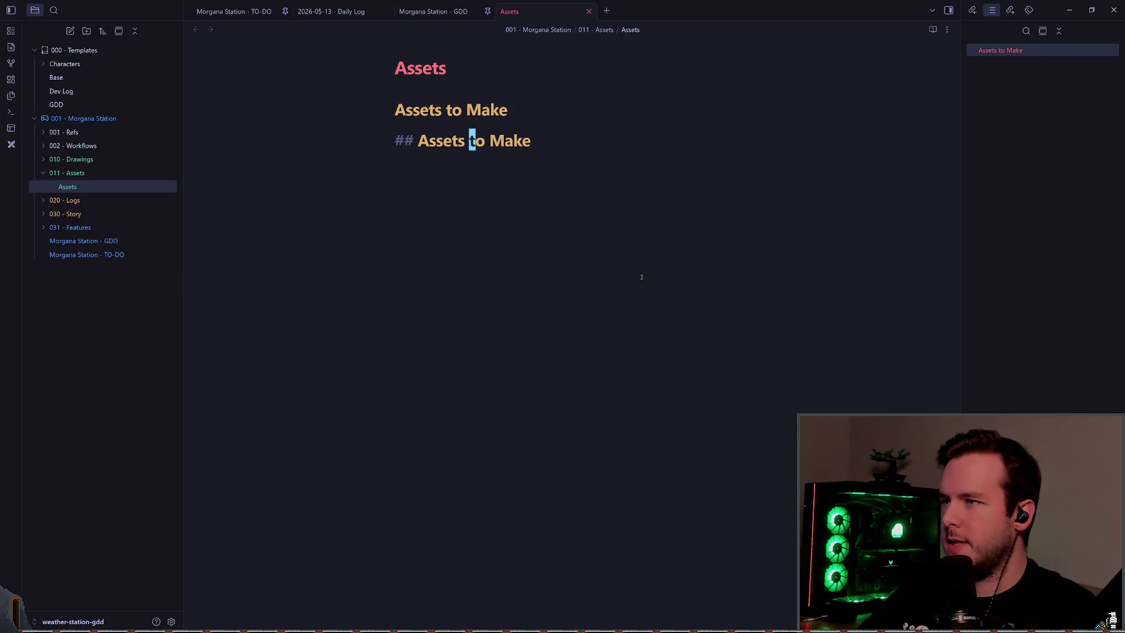
pyautogui.write('wcw')
pyautogui.write('Bake')
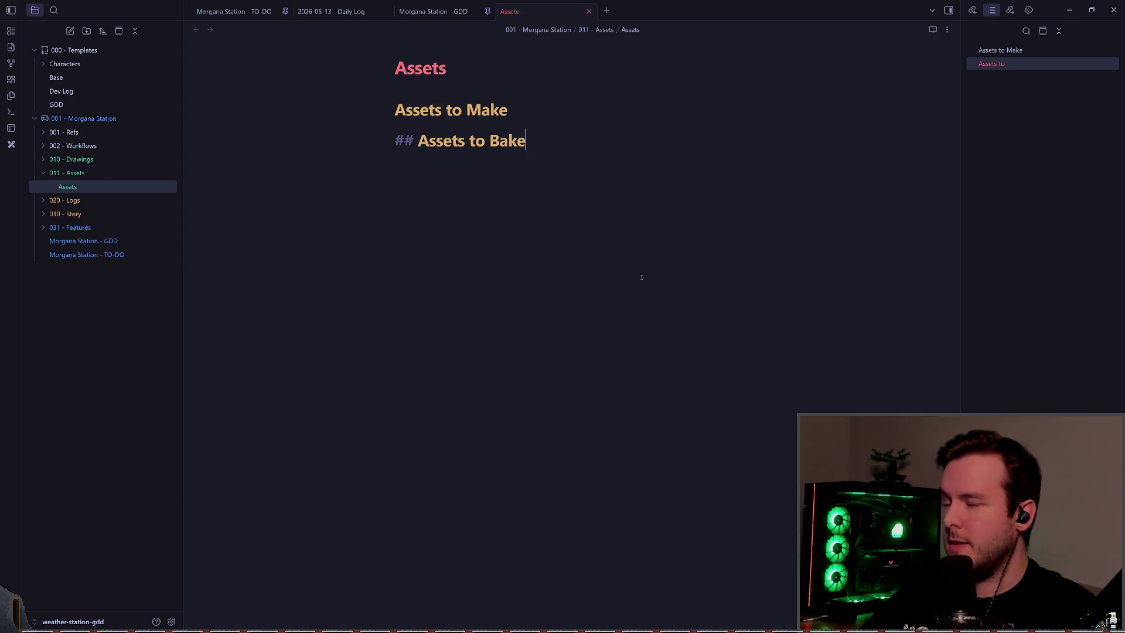
pyautogui.press('BackSpace')
pyautogui.press('BackSpace')
pyautogui.press('BackSpace')
pyautogui.write('Find')
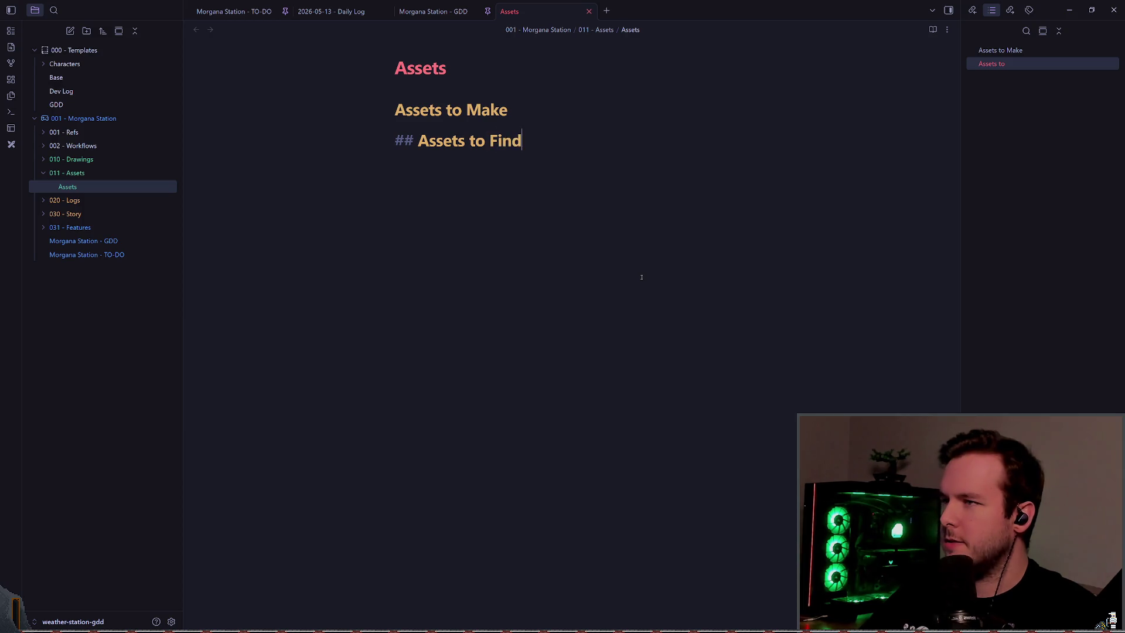
# - Open a new blank line under the 'Assets to Make' heading
pyautogui.press('Escape')
pyautogui.press('k')
pyautogui.press('o')
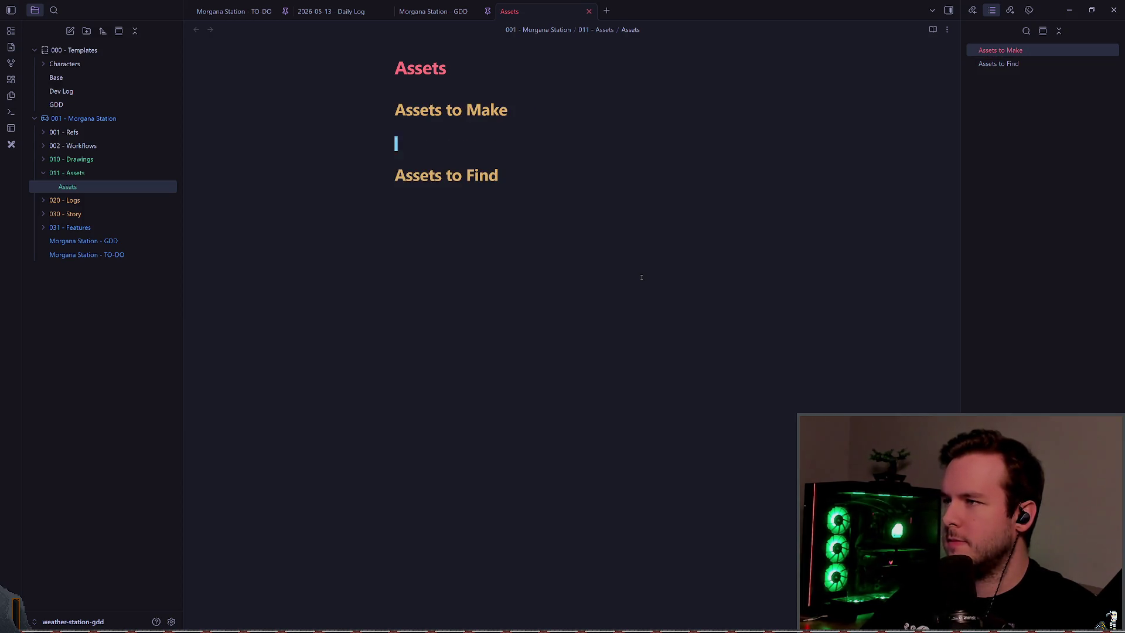
# - Add bullets Power Panel, Power Cells and Snow Truck, the last with a bracketed remark
pyautogui.write('- ')
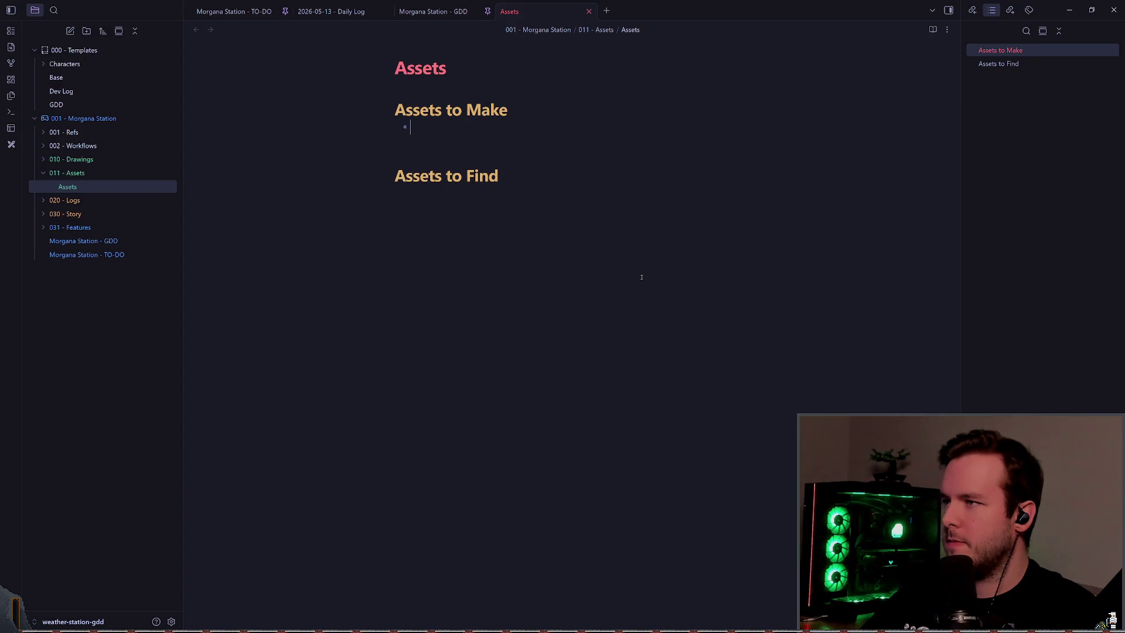
pyautogui.write('Power Panel')
pyautogui.press('Return')
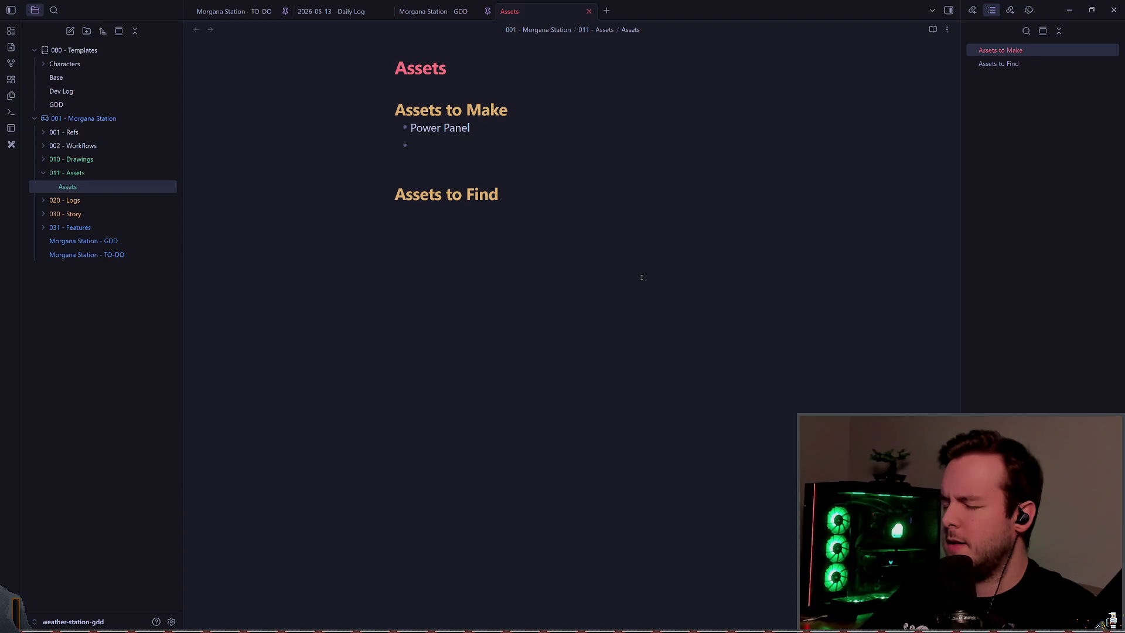
pyautogui.write('Power Cells')
pyautogui.press('Return')
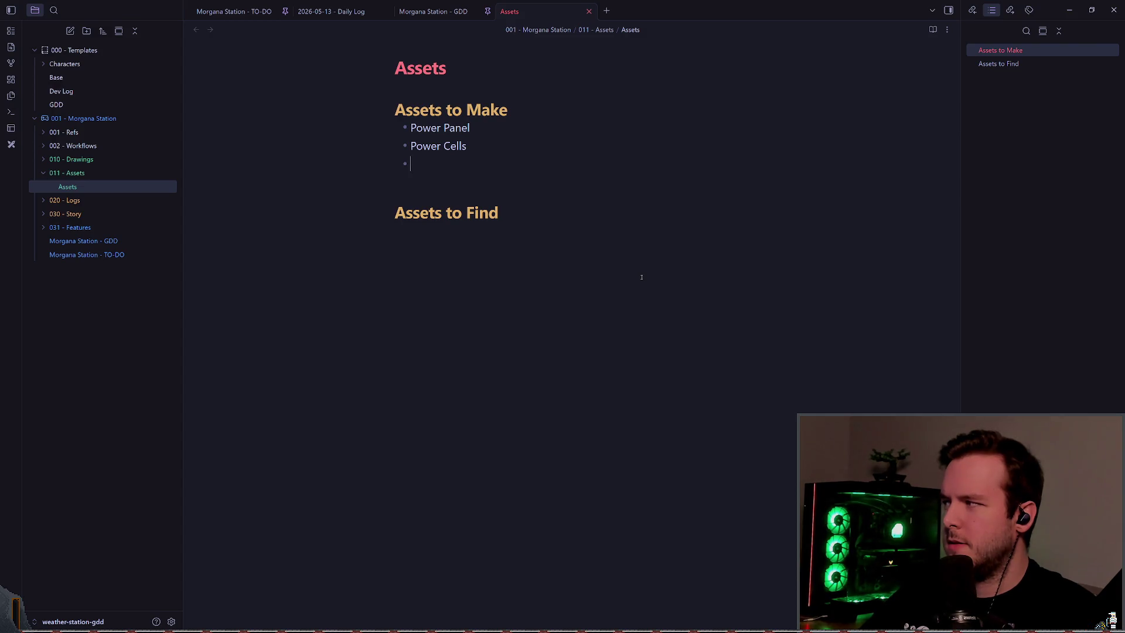
pyautogui.write('Sensor')
pyautogui.press('BackSpace')
pyautogui.press('BackSpace')
pyautogui.press('BackSpace')
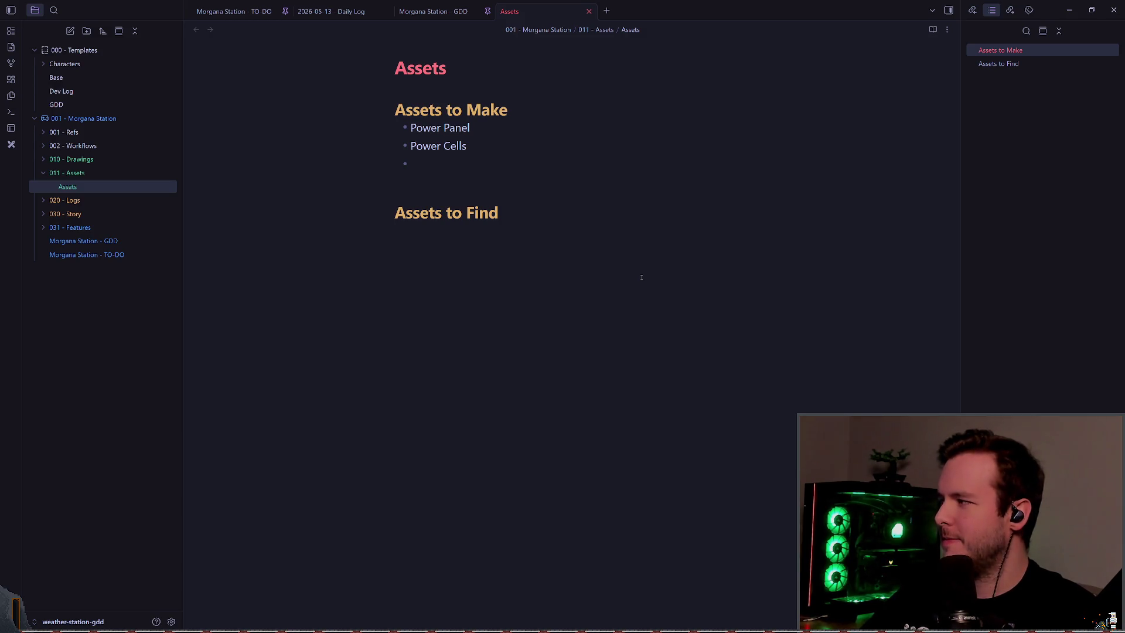
pyautogui.write('Snow Truck (')
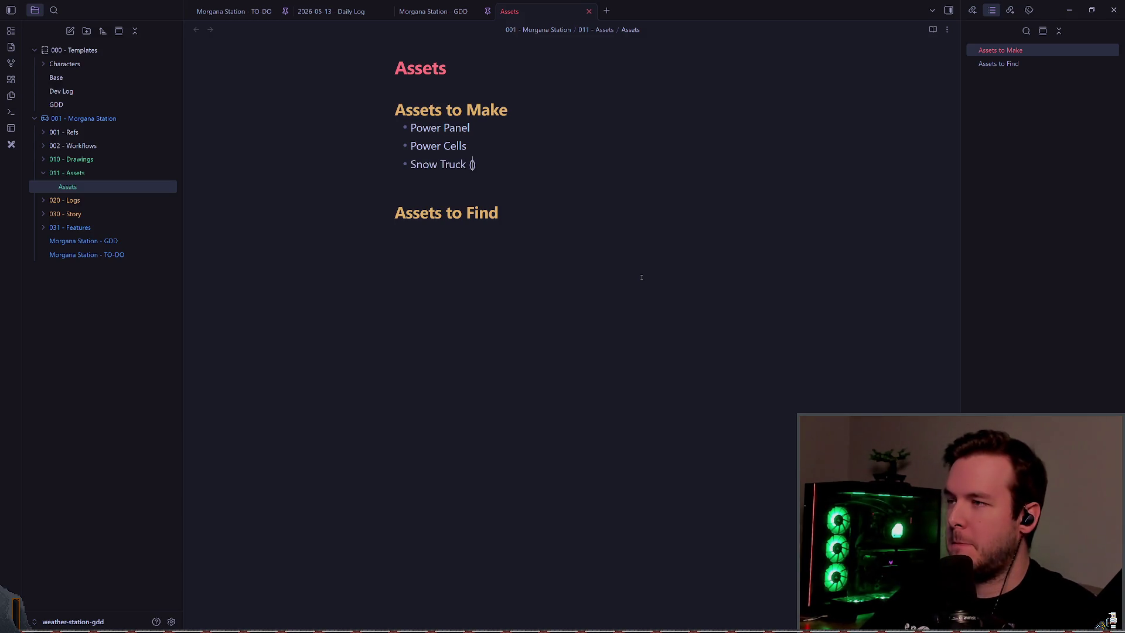
pyautogui.write("Don't tell Rakkish")
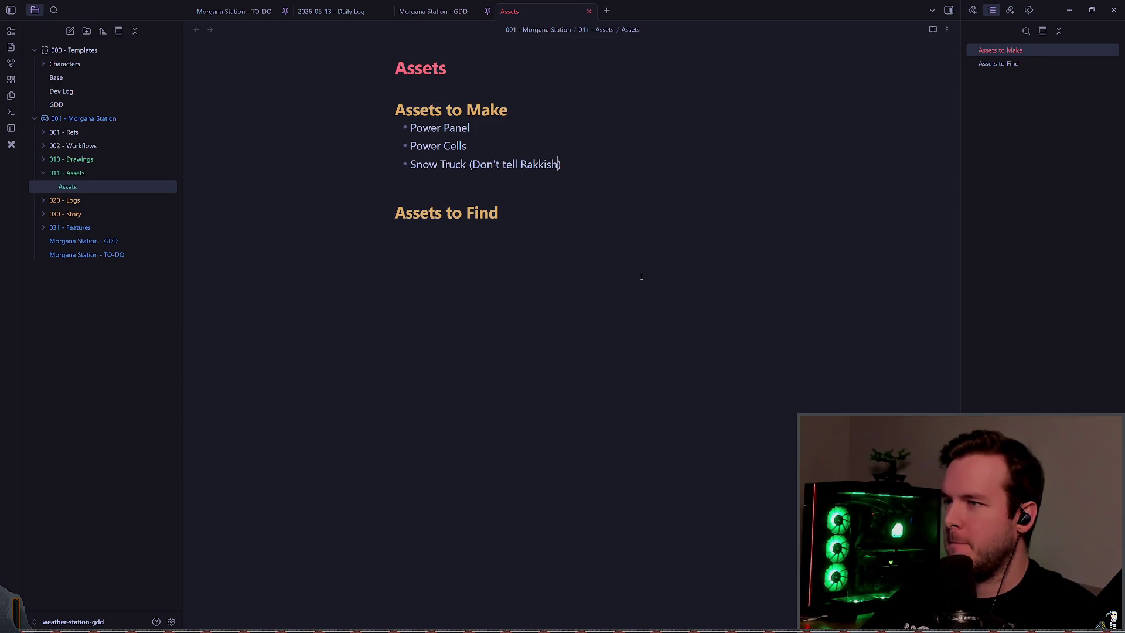
pyautogui.write('...')
pyautogui.press('End')
pyautogui.press('Return')
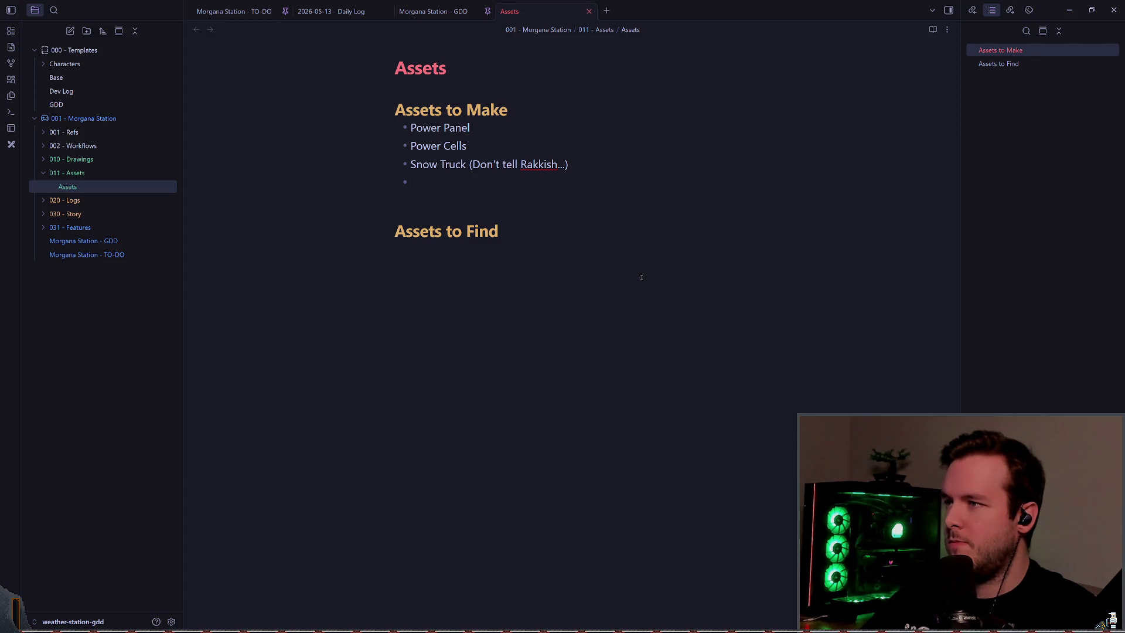
# - Add a Fridge bullet noting '(unless I can find it, but would be easy to make)'
pyautogui.write('Fridge (unless')
pyautogui.write(' I crafted')
pyautogui.press('BackSpace')
pyautogui.press('BackSpace')
pyautogui.press('BackSpace')
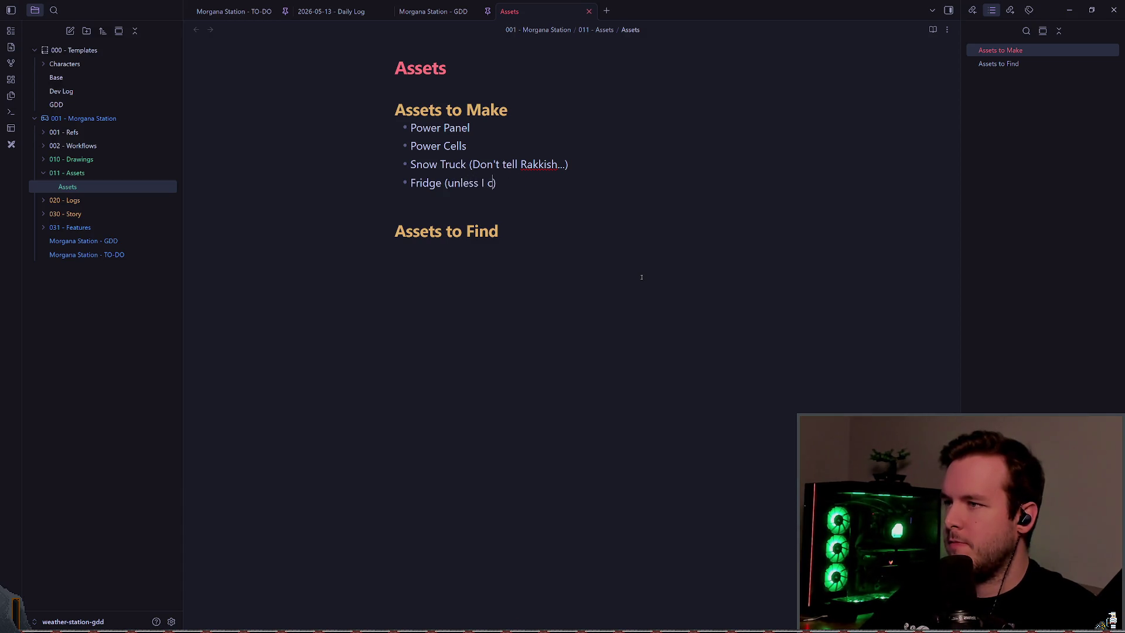
pyautogui.write('an find it, but would b ')
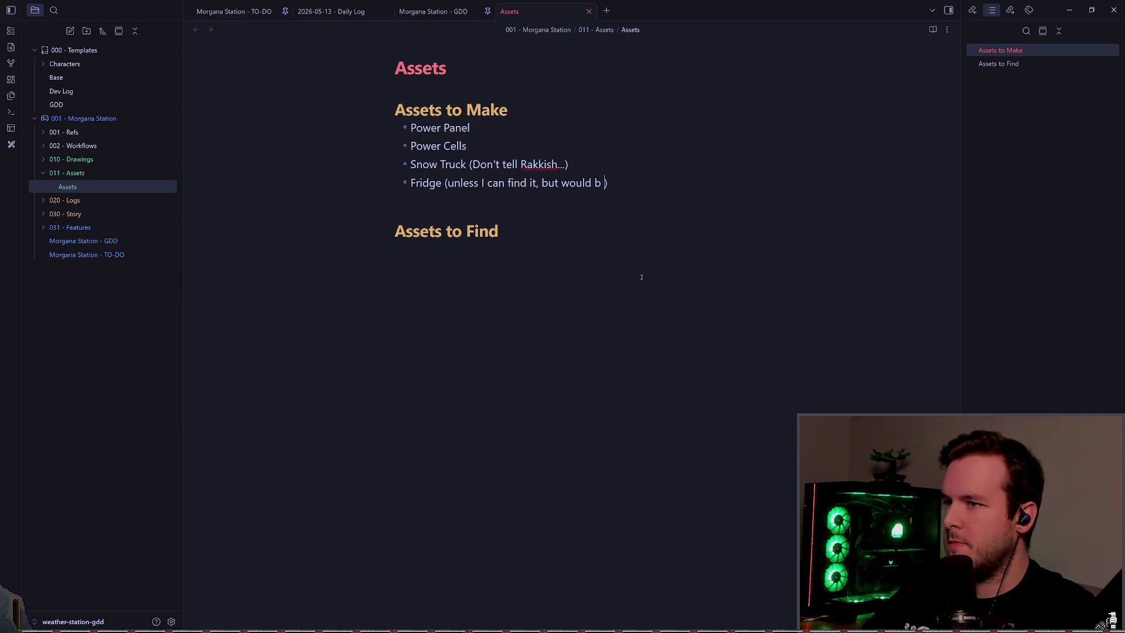
pyautogui.write('e easy to make')
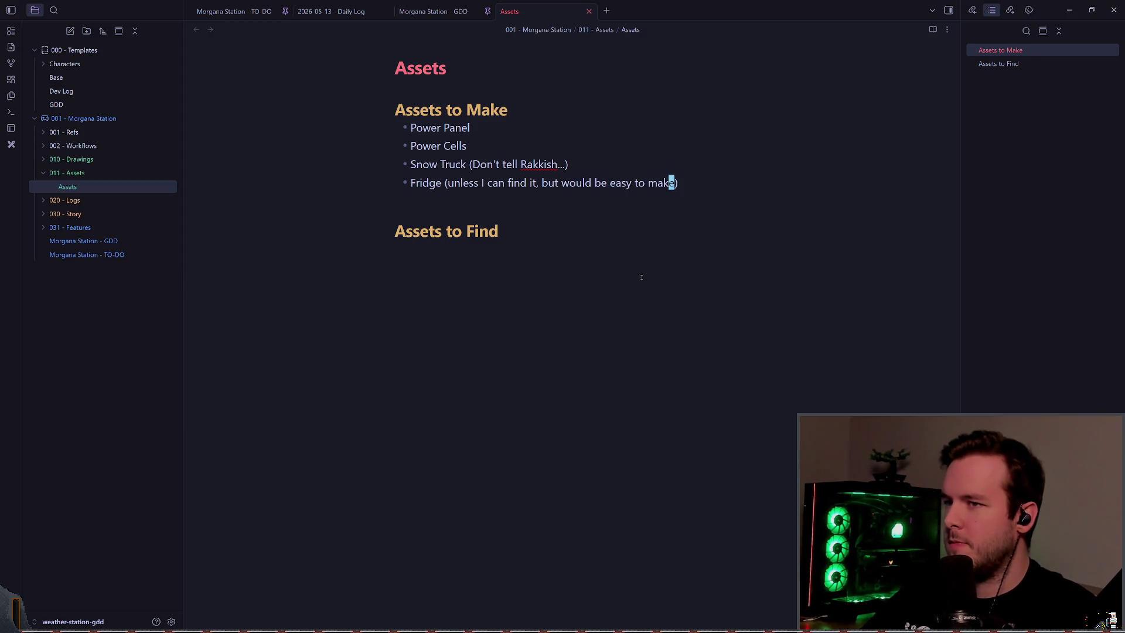
pyautogui.press('End')
pyautogui.press('Return')
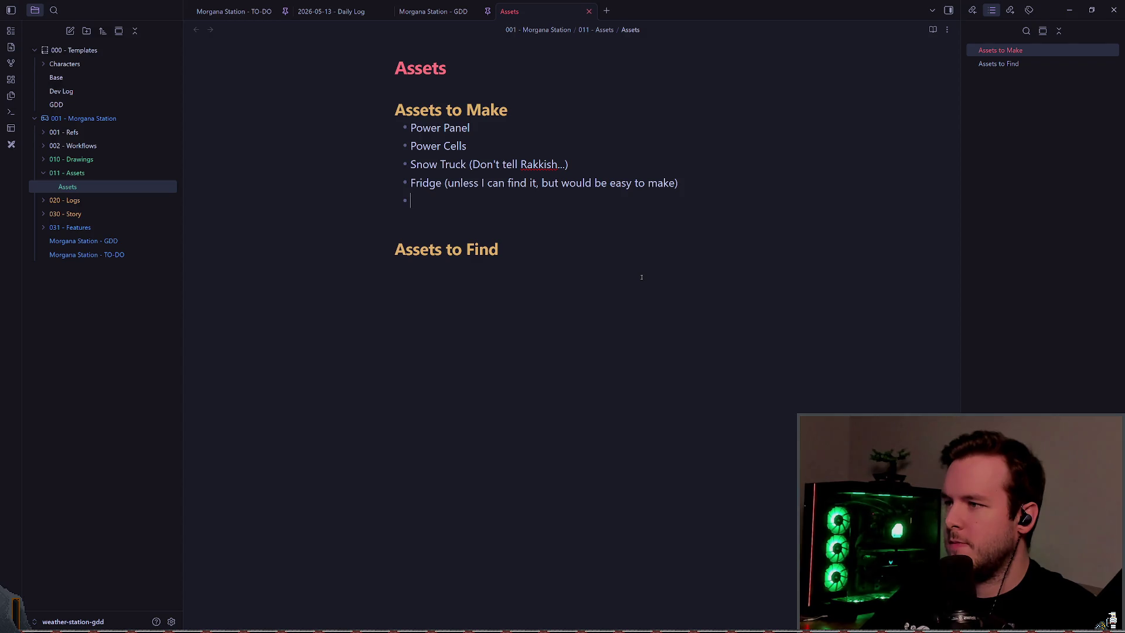
pyautogui.press('Down')
pyautogui.press('Down')
pyautogui.press('Down')
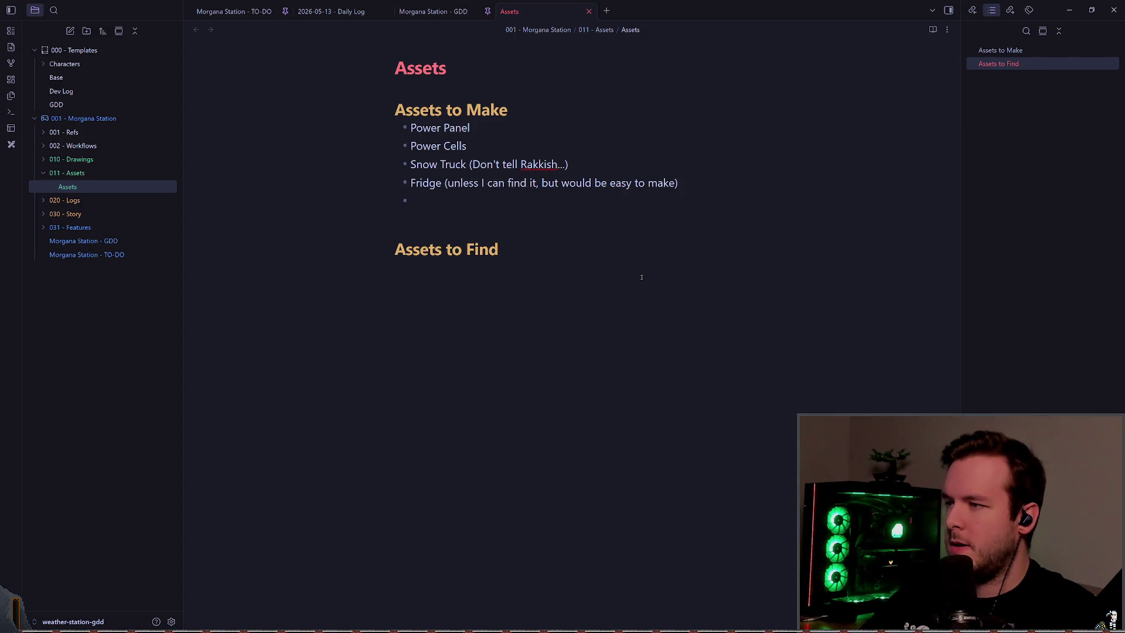
# - Add 'Fridge' as the first bullet under Assets to Find, then return to Assets to Make
pyautogui.write('- ')
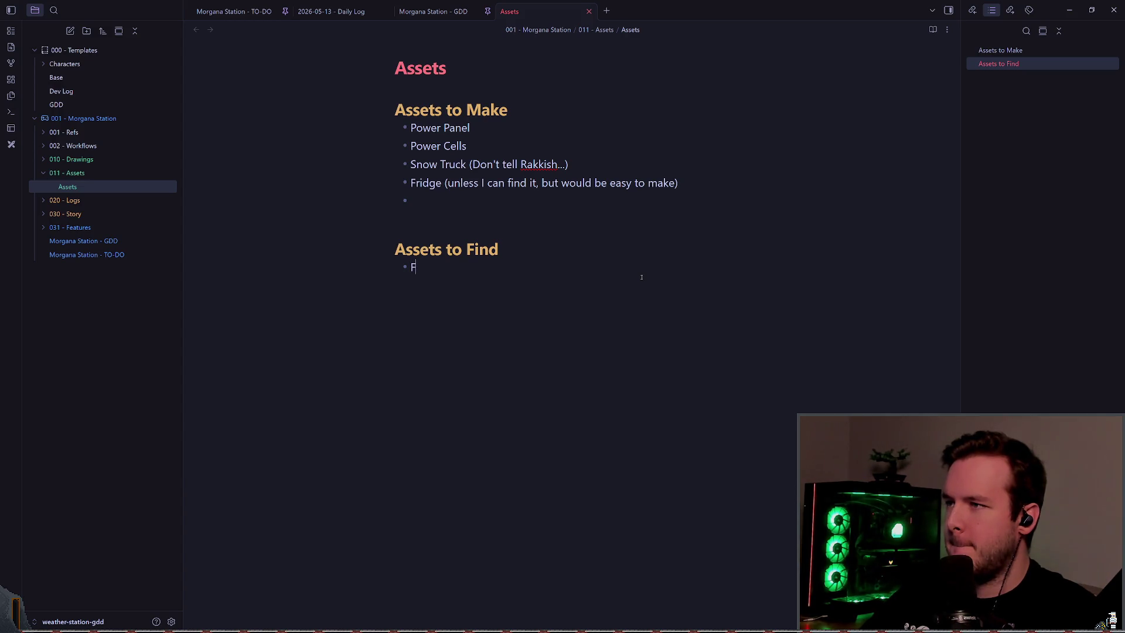
pyautogui.write('idge')
pyautogui.press('Return')
pyautogui.press('Up')
pyautogui.press('Up')
pyautogui.press('Up')
pyautogui.press('Up')
pyautogui.press('Up')
pyautogui.press('End')
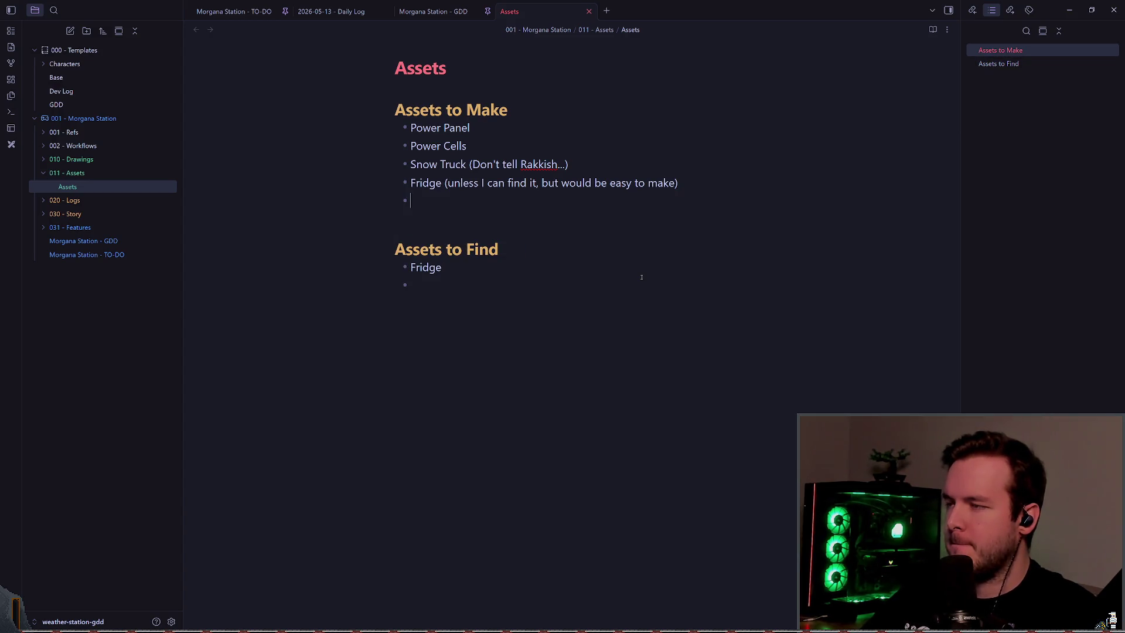
pyautogui.press('Down')
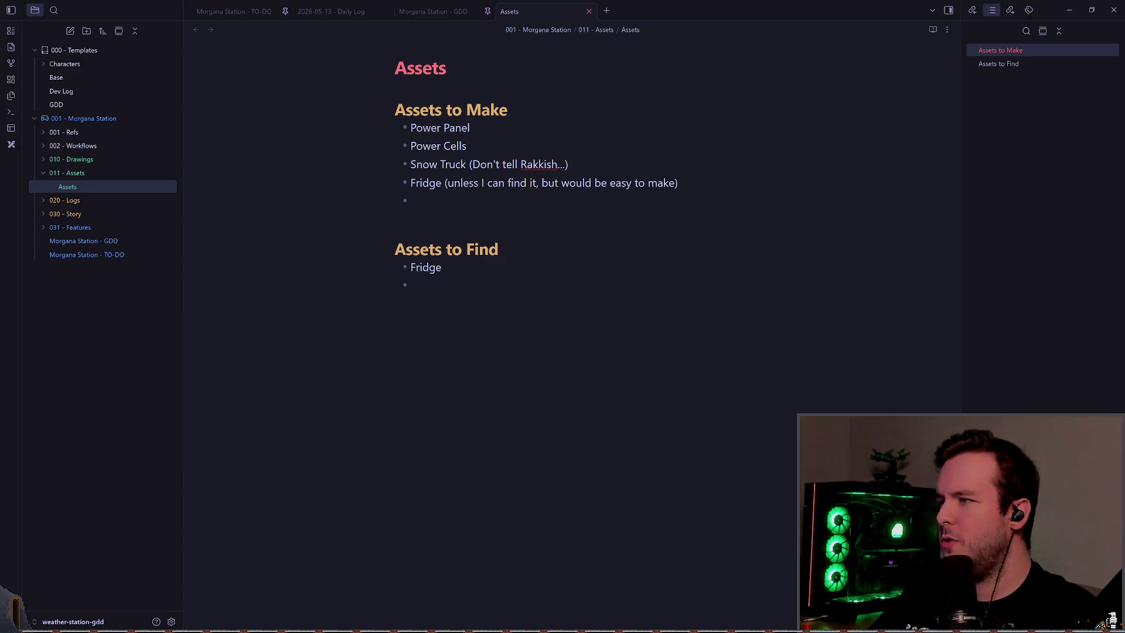
# - Bring the Brave window with the 'antec c8' search results into focus
pyautogui.click(410, 201)
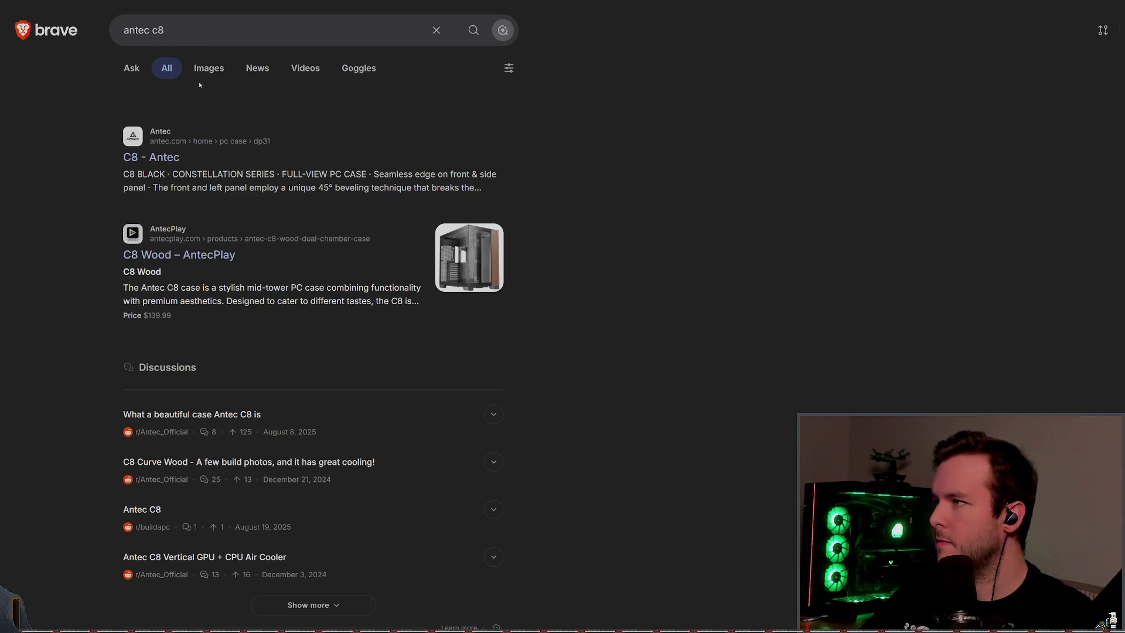
# - Browse the Antec C8 image results, previewing the White, AL White and cable-management photos
pyautogui.click(215, 77)
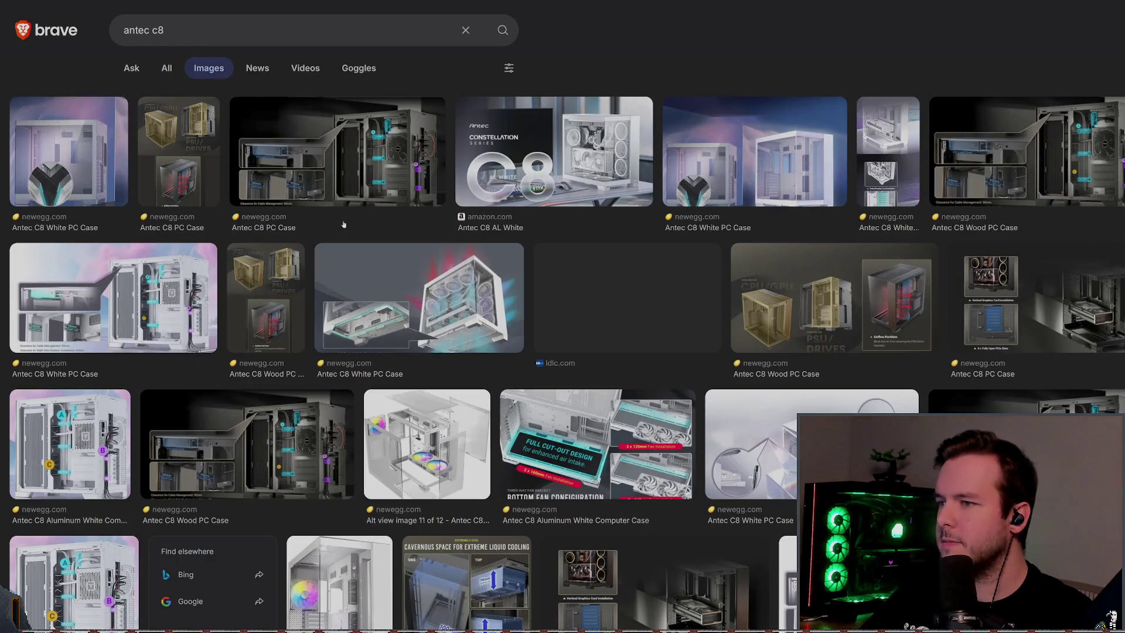
pyautogui.click(69, 151)
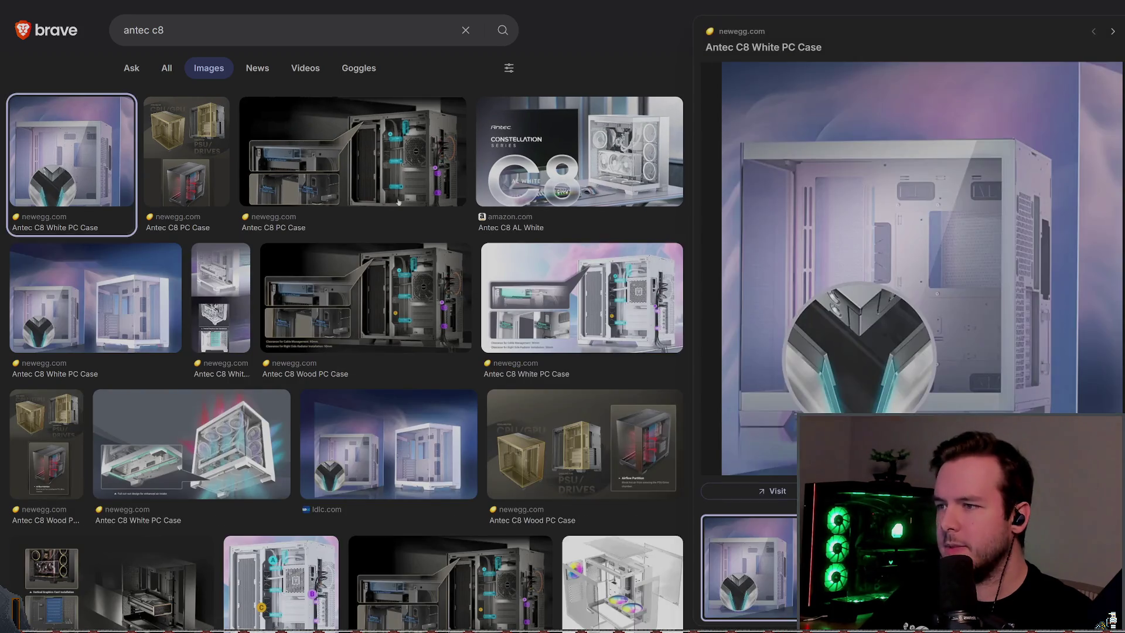
pyautogui.click(523, 129)
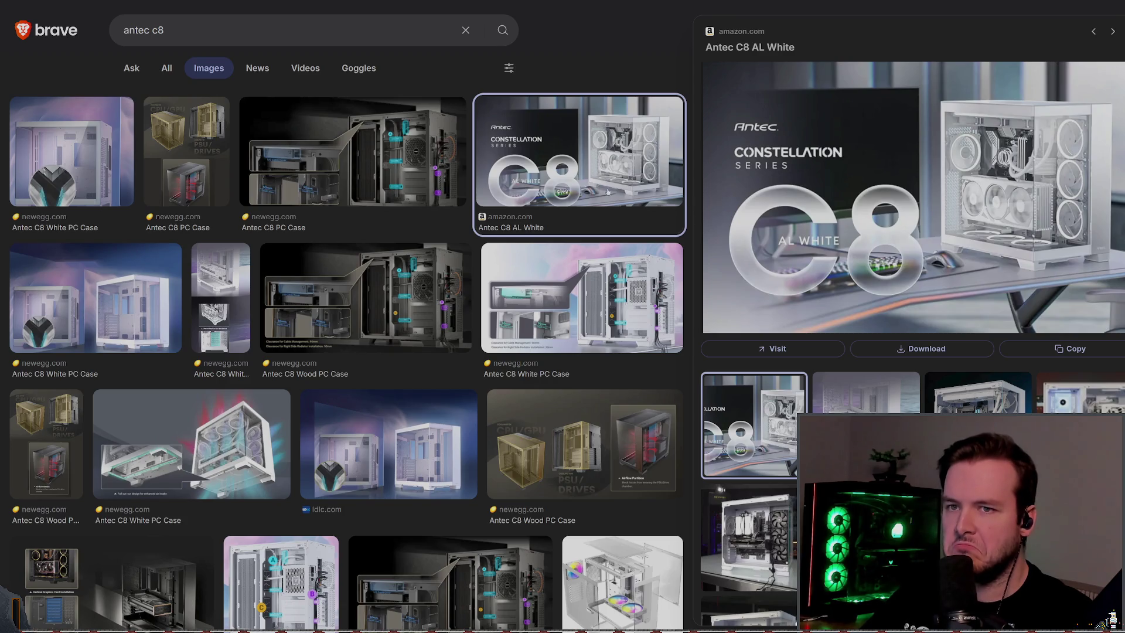
pyautogui.click(360, 175)
pyautogui.click(582, 298)
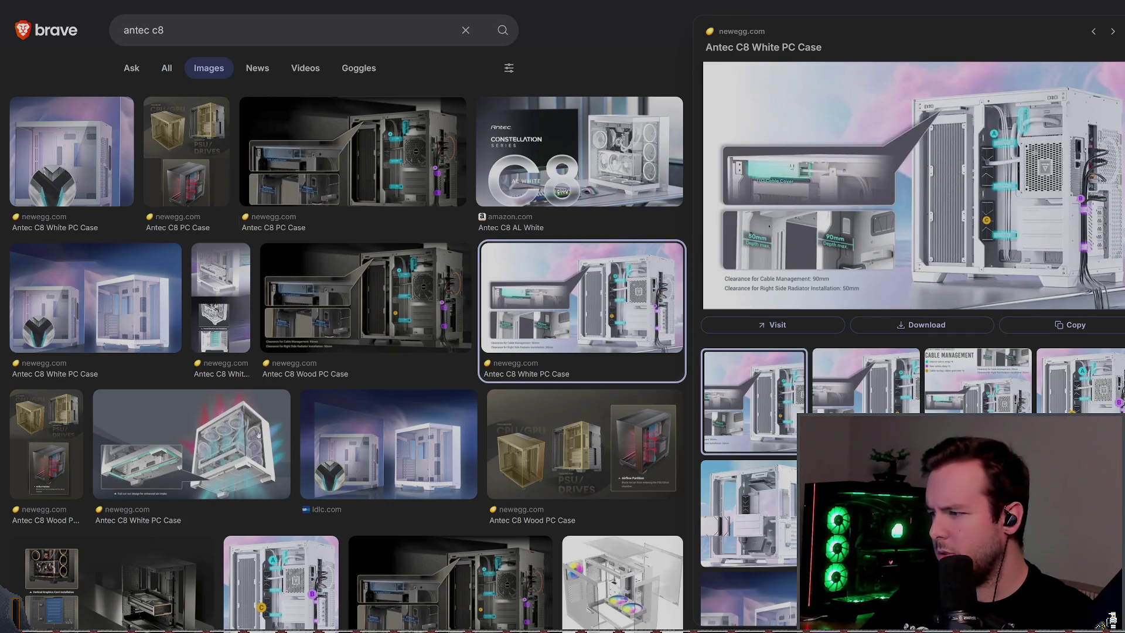
pyautogui.click(258, 435)
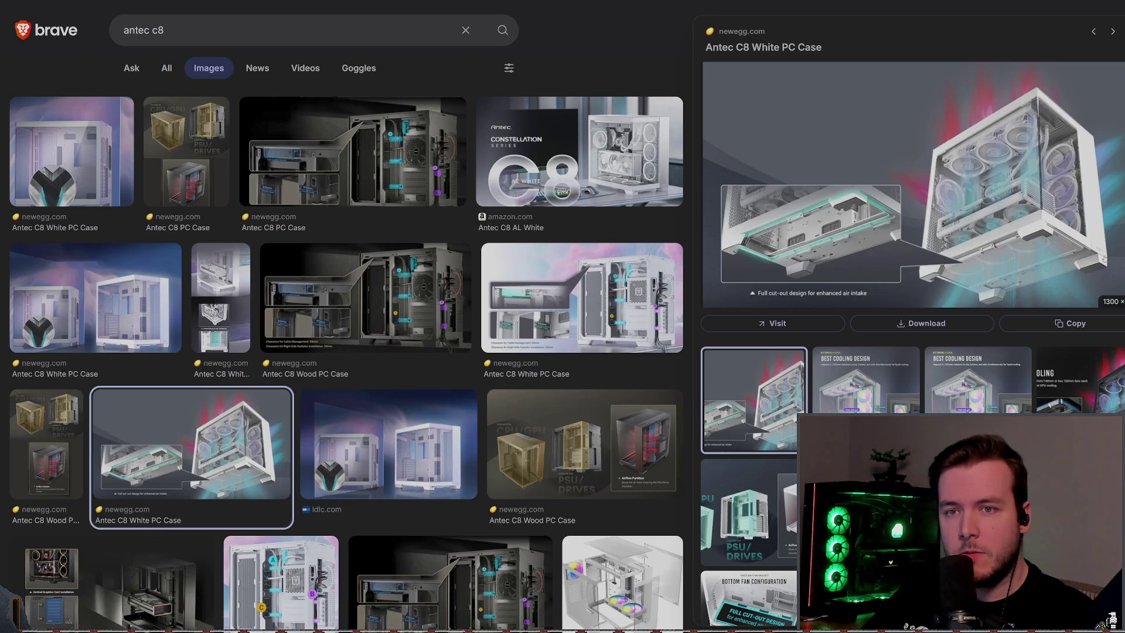
pyautogui.click(593, 143)
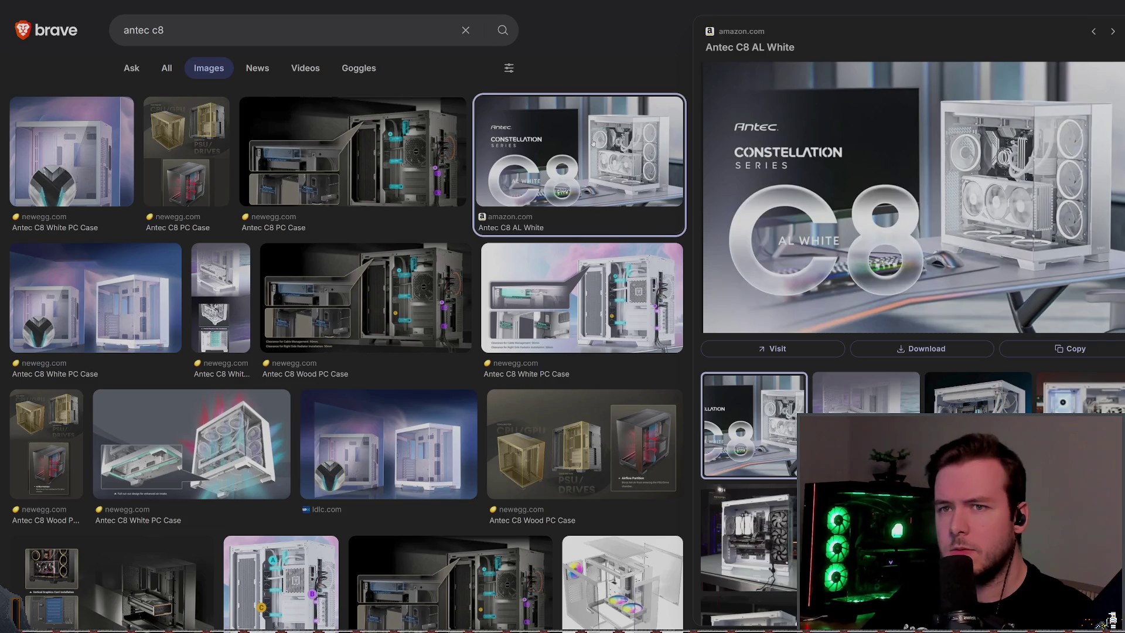
pyautogui.click(598, 279)
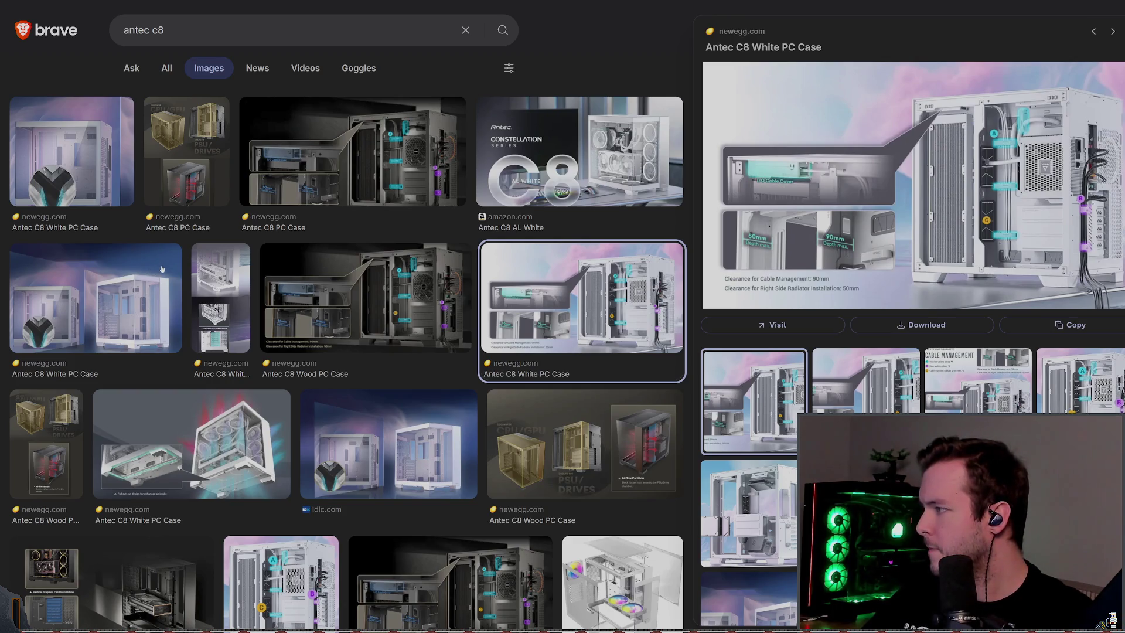
pyautogui.scroll(-3, 170, 324)
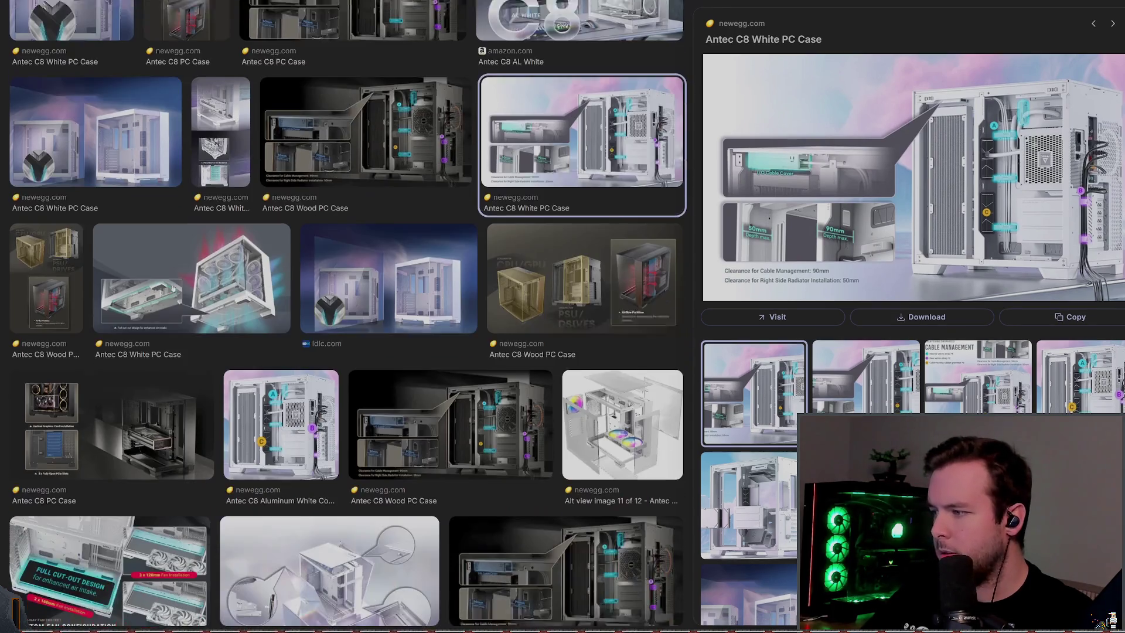
pyautogui.click(221, 274)
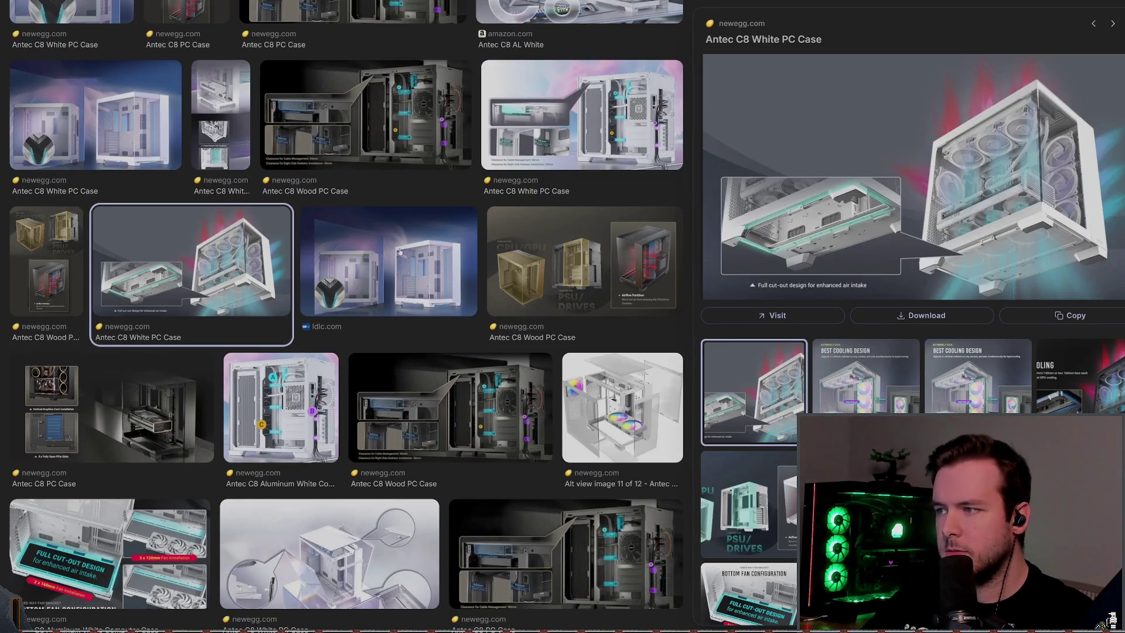
# - Back out of the AI answer and show the general 'antec c8' web results
pyautogui.scroll(3, 83, 77)
pyautogui.click(124, 66)
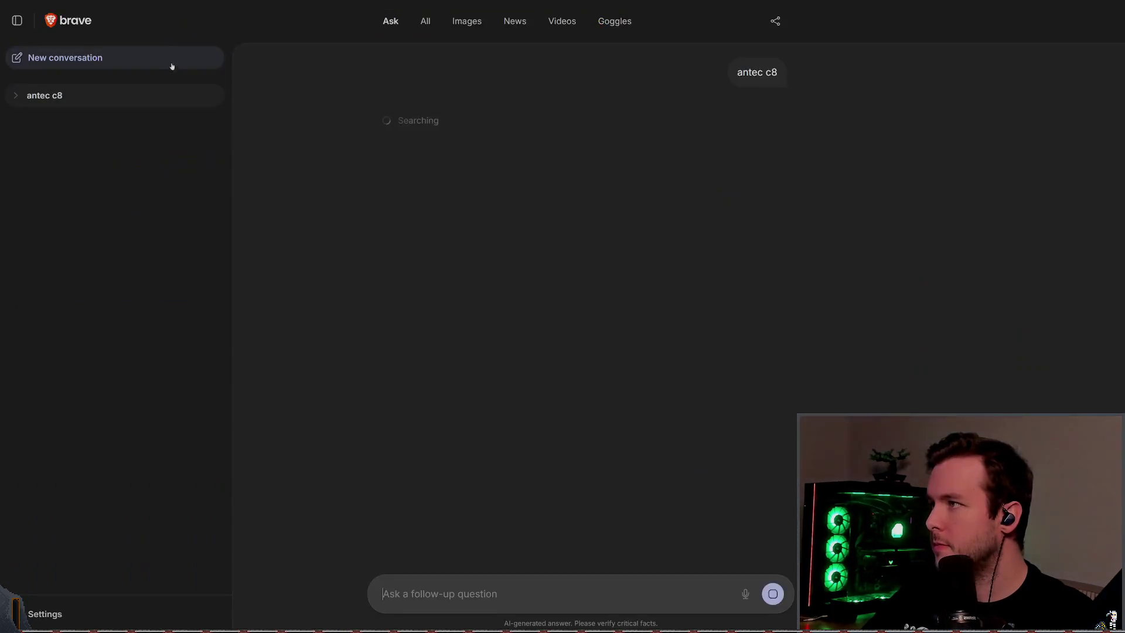
pyautogui.hotkey('alt', 'Left')
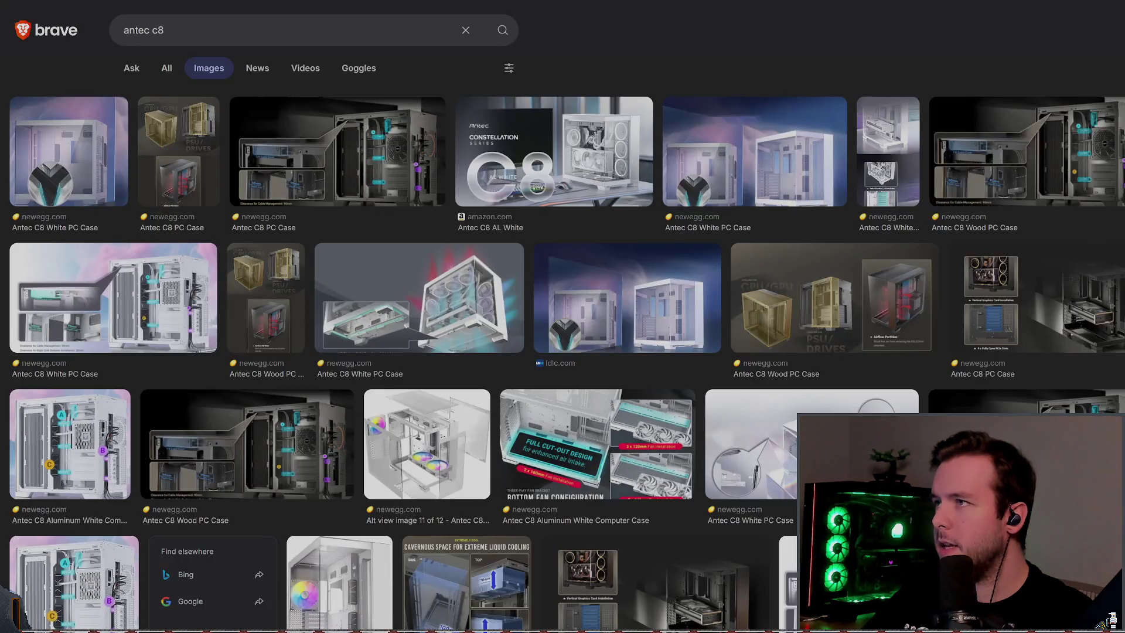
pyautogui.click(162, 70)
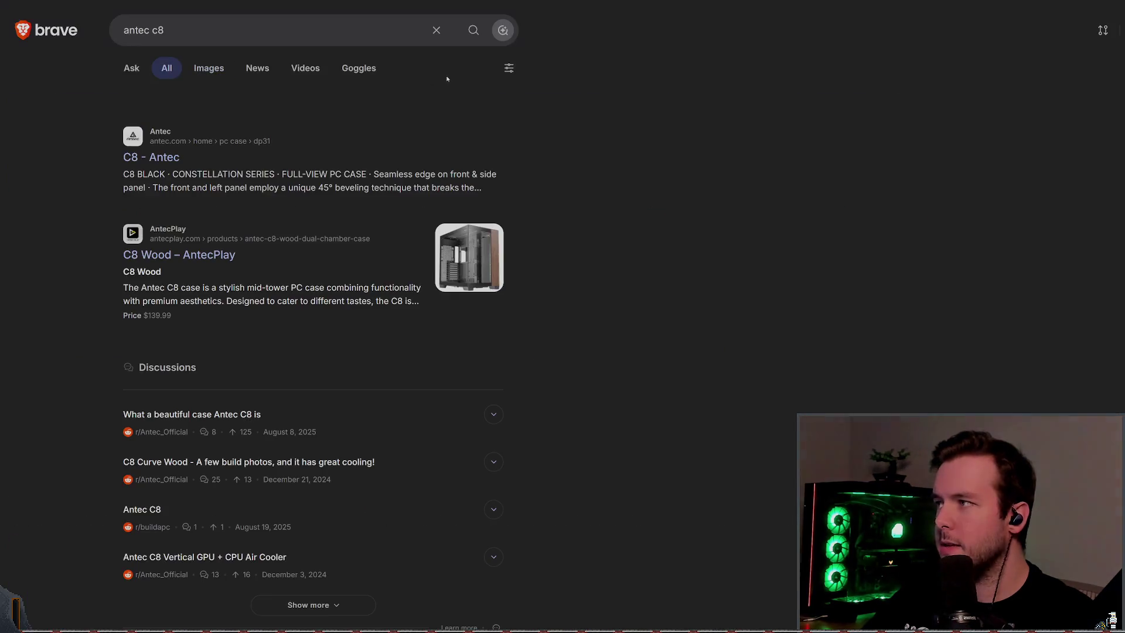
# - Open the official 'C8 - Antec' product page and scroll to its promo video
pyautogui.click(516, 140)
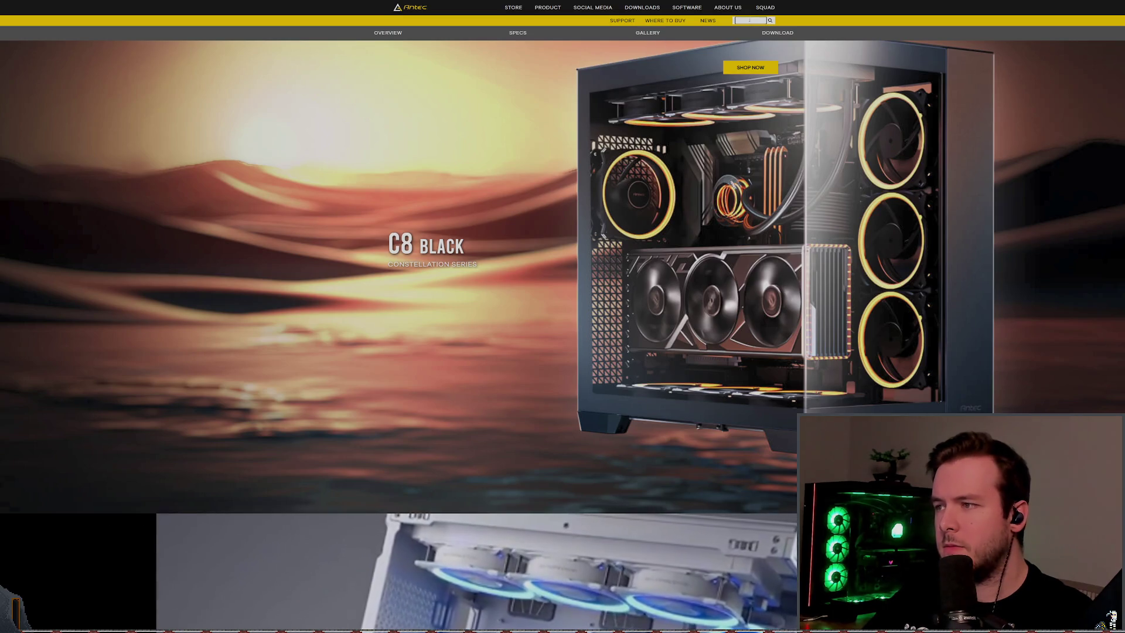
pyautogui.scroll(-3, 289, 252)
pyautogui.scroll(-5, 342, 262)
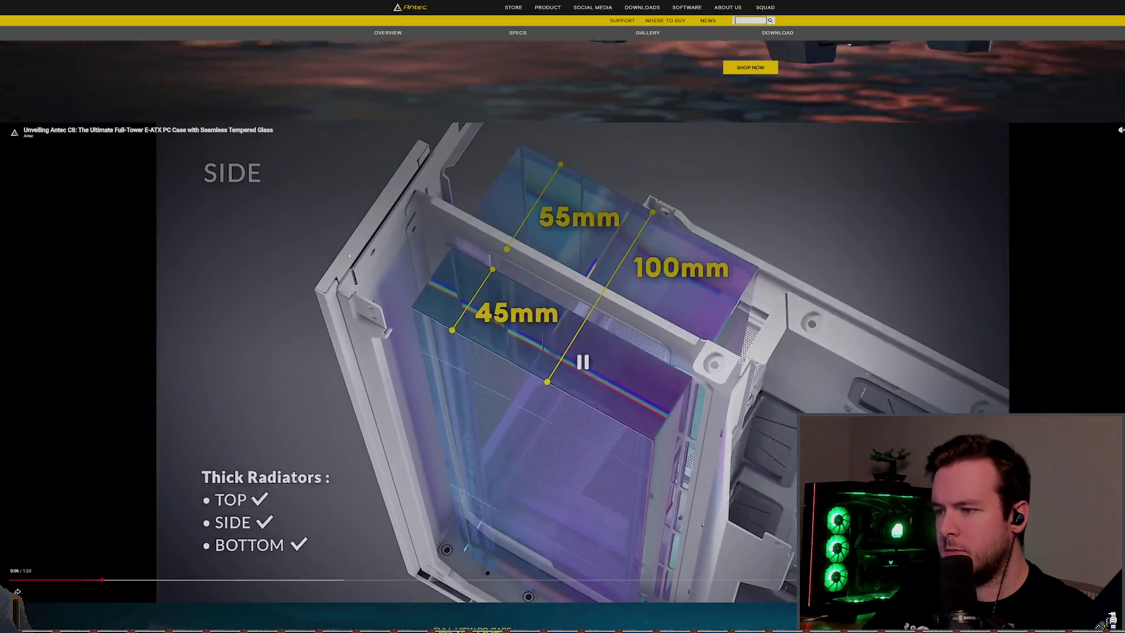
pyautogui.scroll(3, 382, 233)
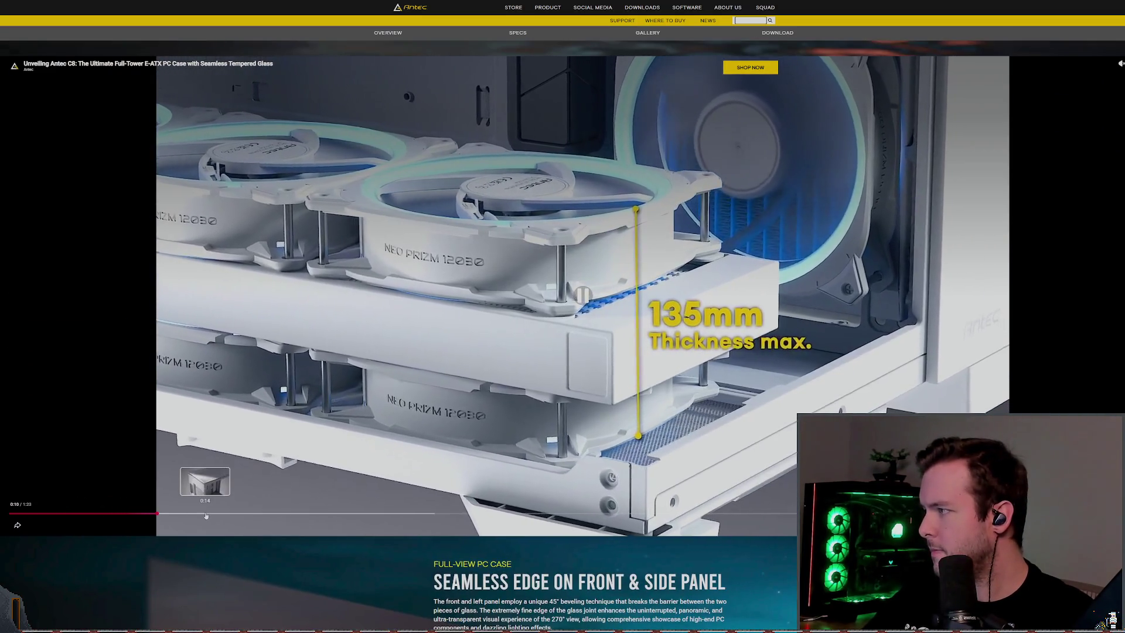
# - Skip through the 'Unveiling Antec C8' video to its end, pausing on the C8/C8 White comparison
pyautogui.click(278, 514)
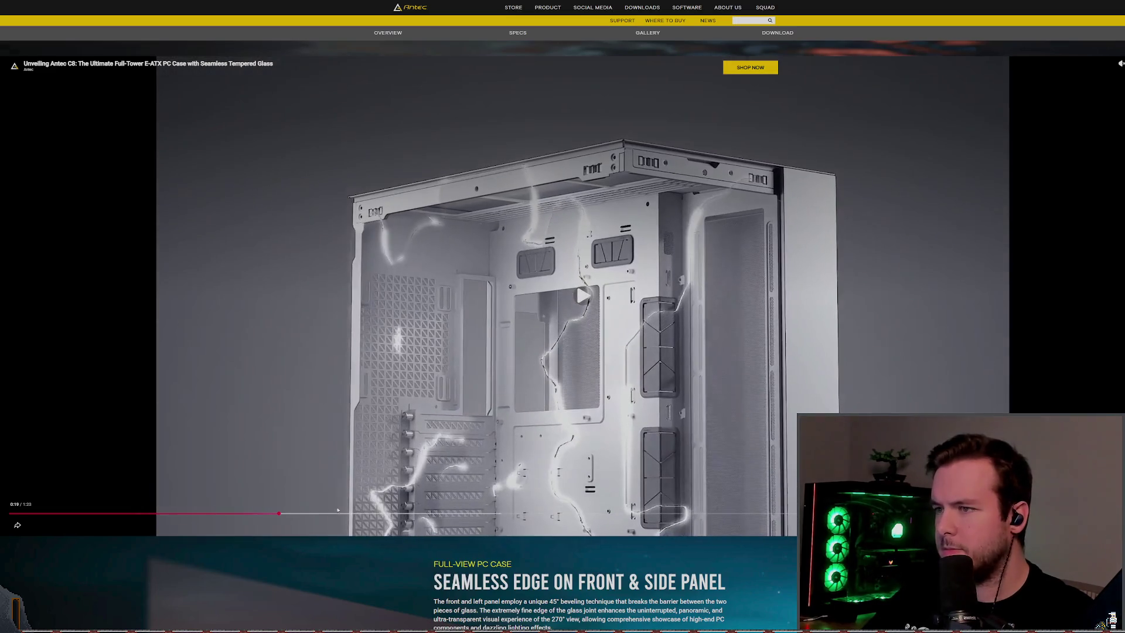
pyautogui.click(405, 515)
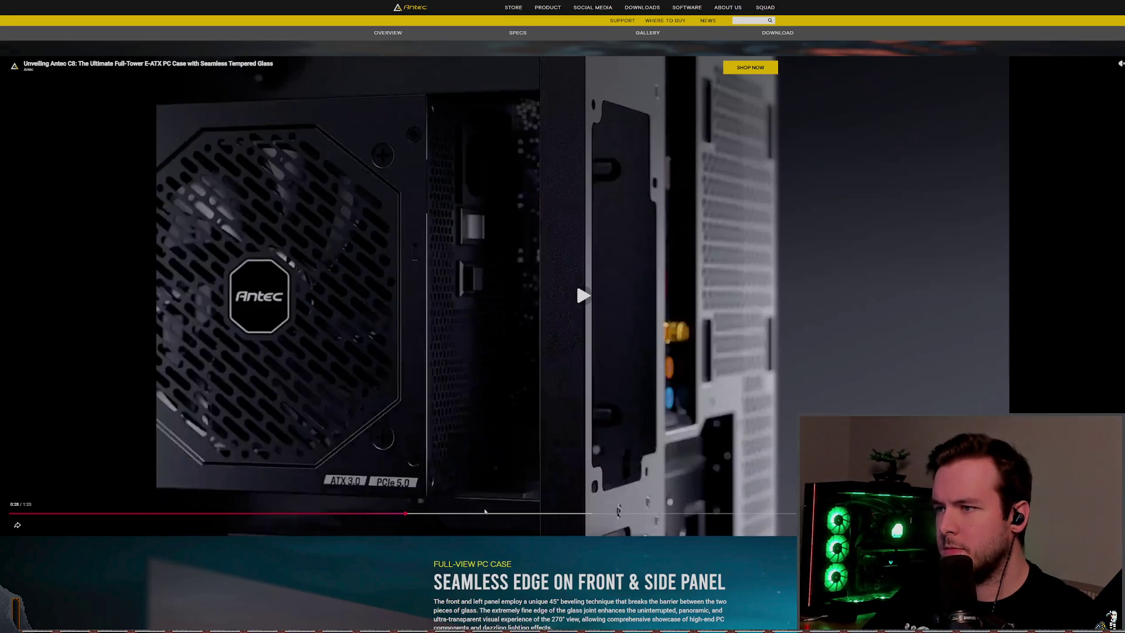
pyautogui.click(600, 514)
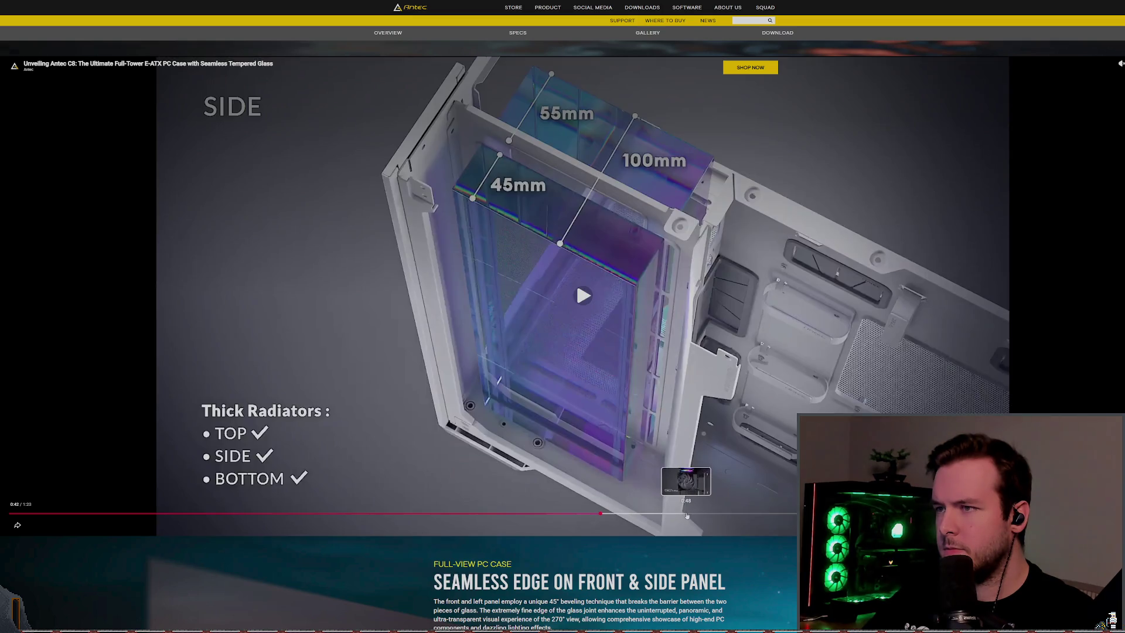
pyautogui.click(687, 515)
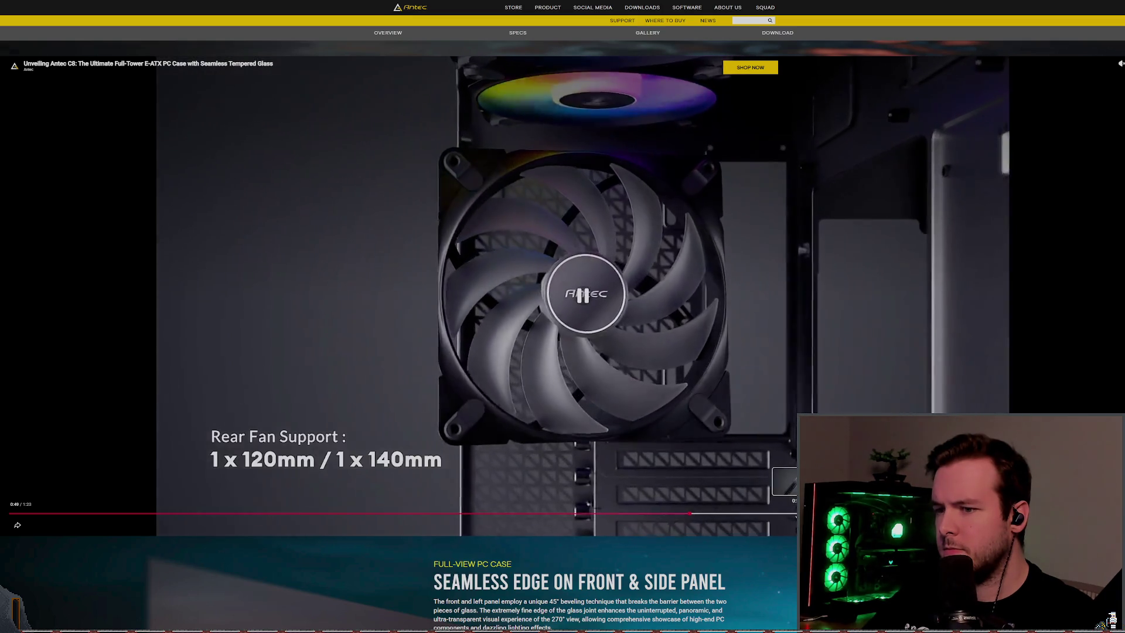
pyautogui.click(811, 514)
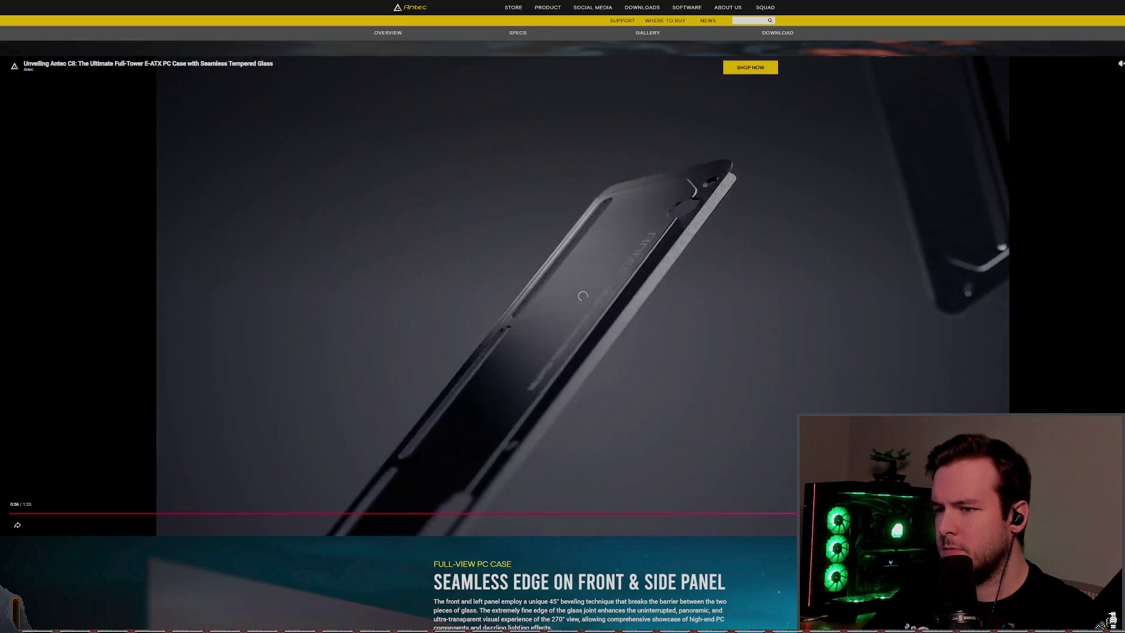
pyautogui.press('Right')
pyautogui.press('Right')
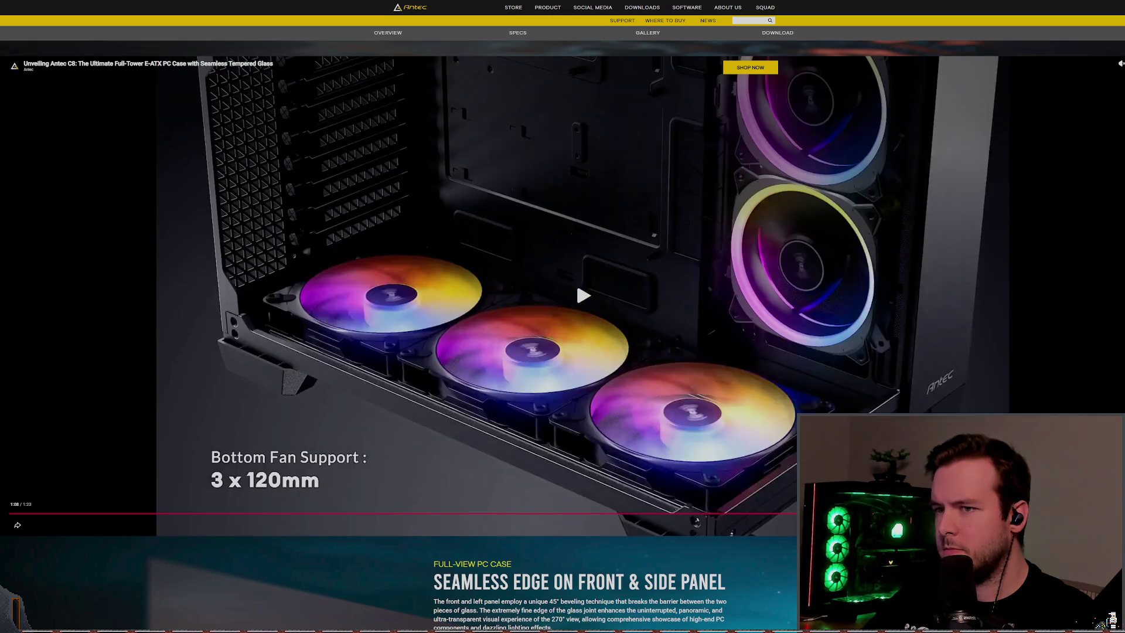
pyautogui.press('space')
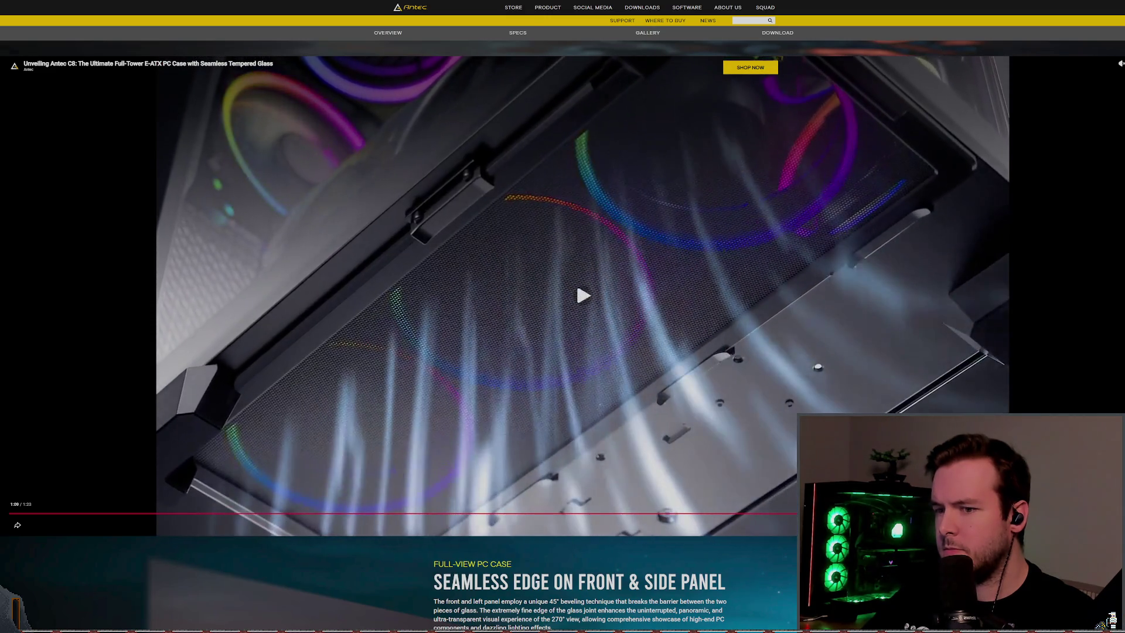
pyautogui.press('Left')
pyautogui.press('space')
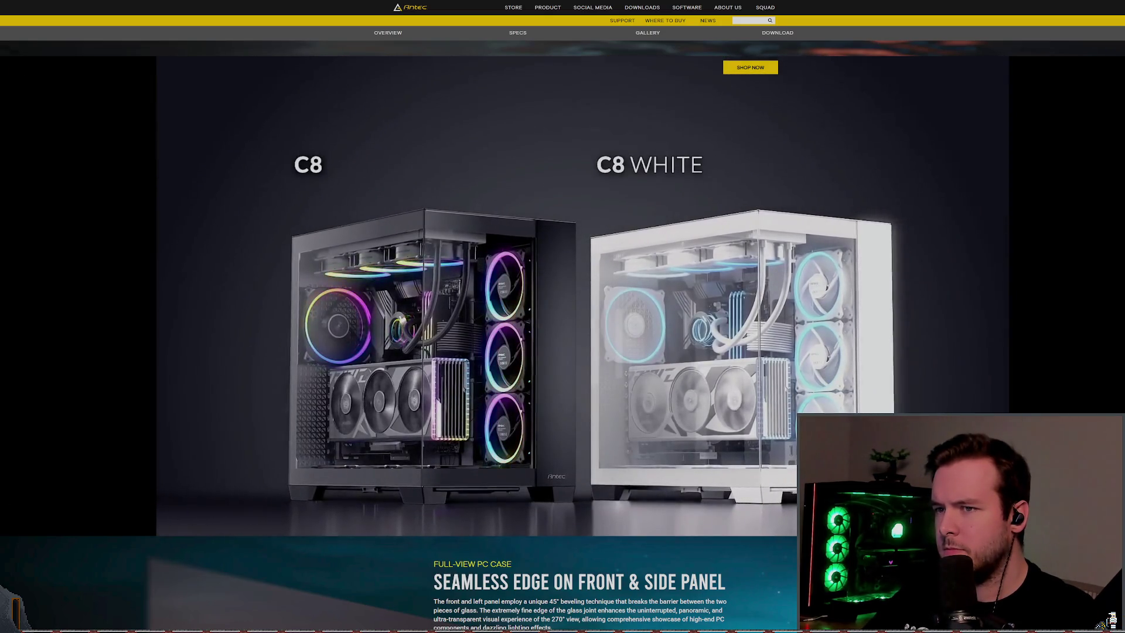
pyautogui.press('space')
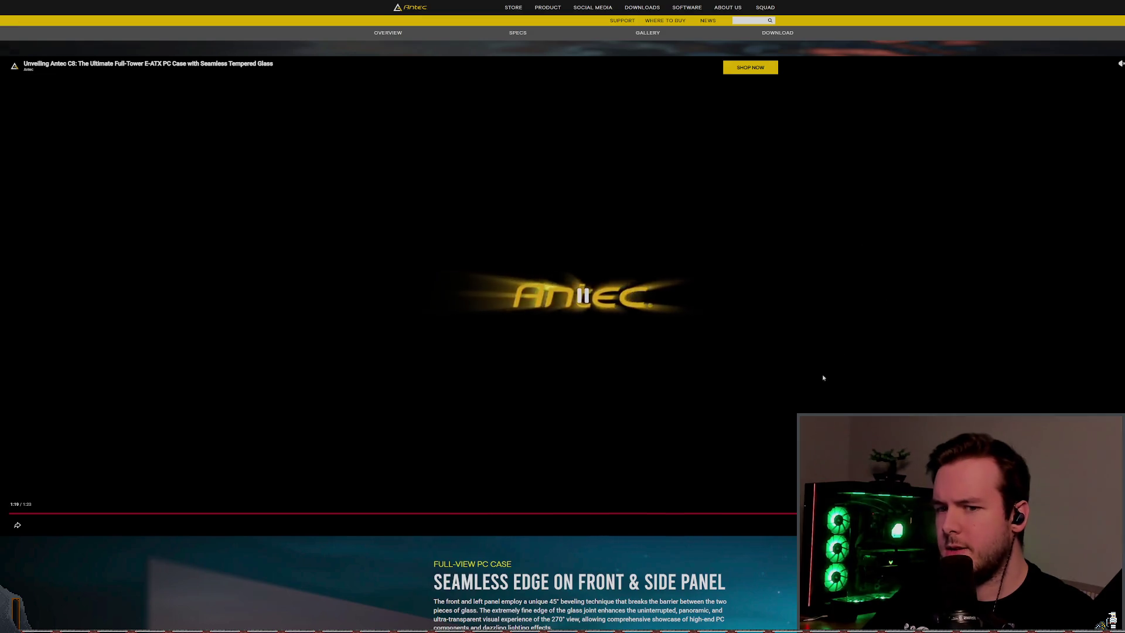
# - Scroll past the 360mm radiator, 10-fan and dust-filter sections to the 0.8mm + 1.0mm steel design
pyautogui.scroll(-3, 822, 374)
pyautogui.scroll(-10, 509, 376)
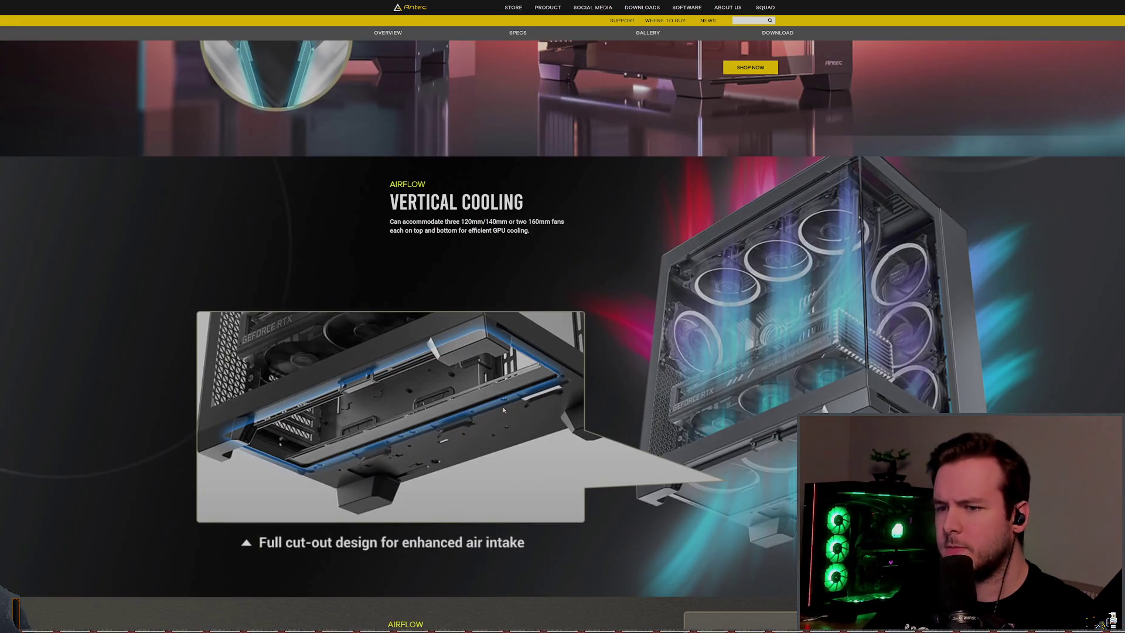
pyautogui.scroll(-5, 502, 415)
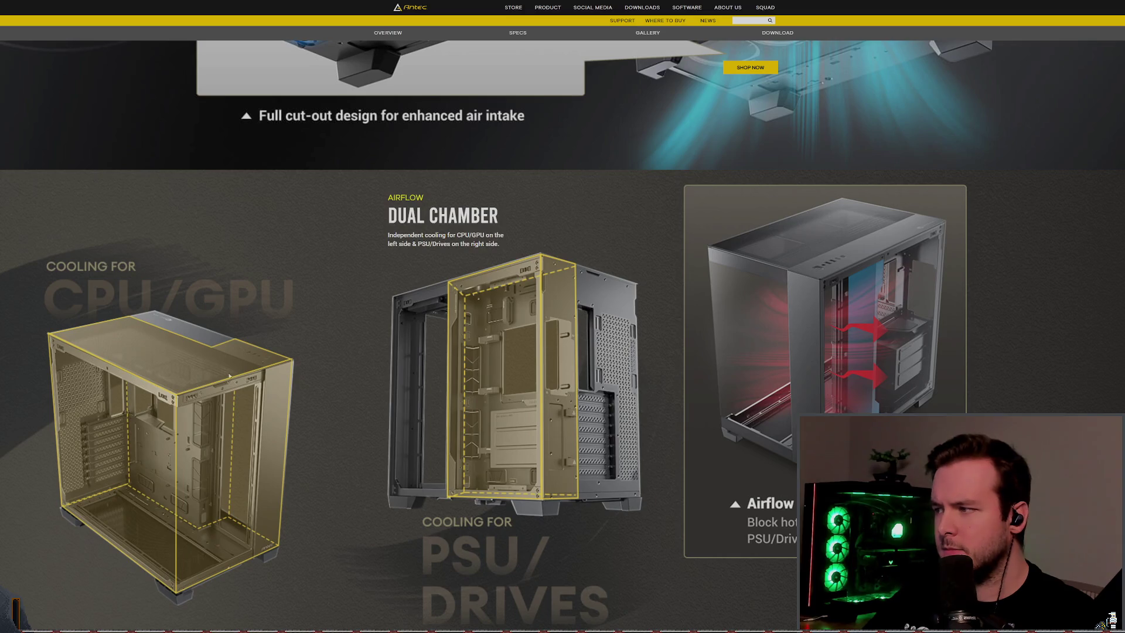
pyautogui.scroll(-8, 586, 407)
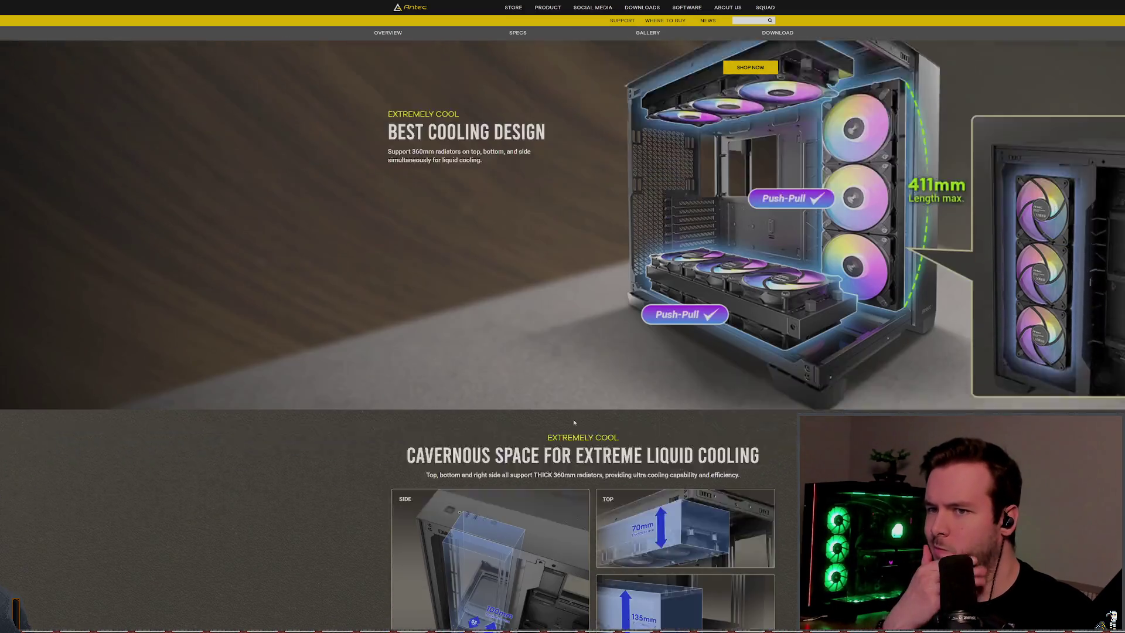
pyautogui.scroll(-7, 574, 422)
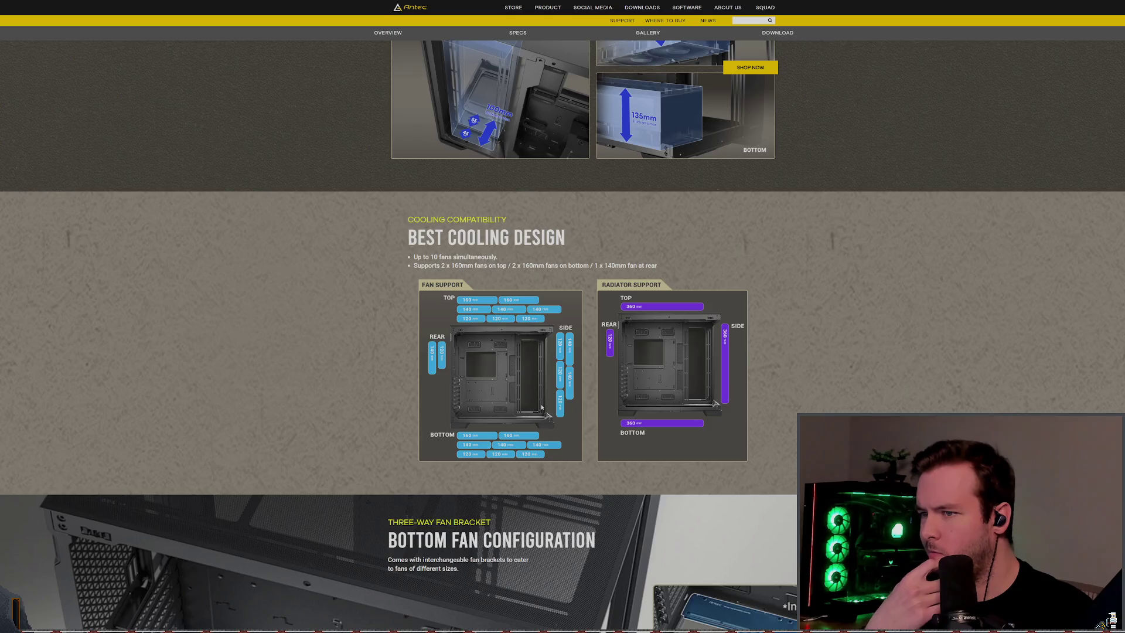
pyautogui.scroll(-6, 542, 408)
pyautogui.scroll(-10, 535, 419)
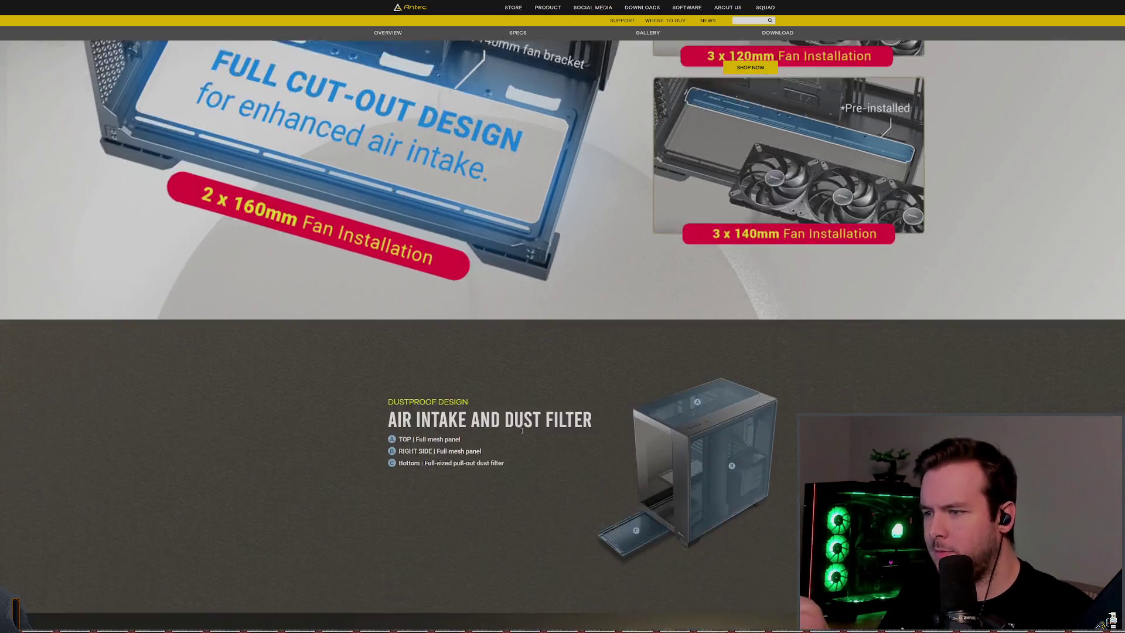
pyautogui.scroll(3, 667, 246)
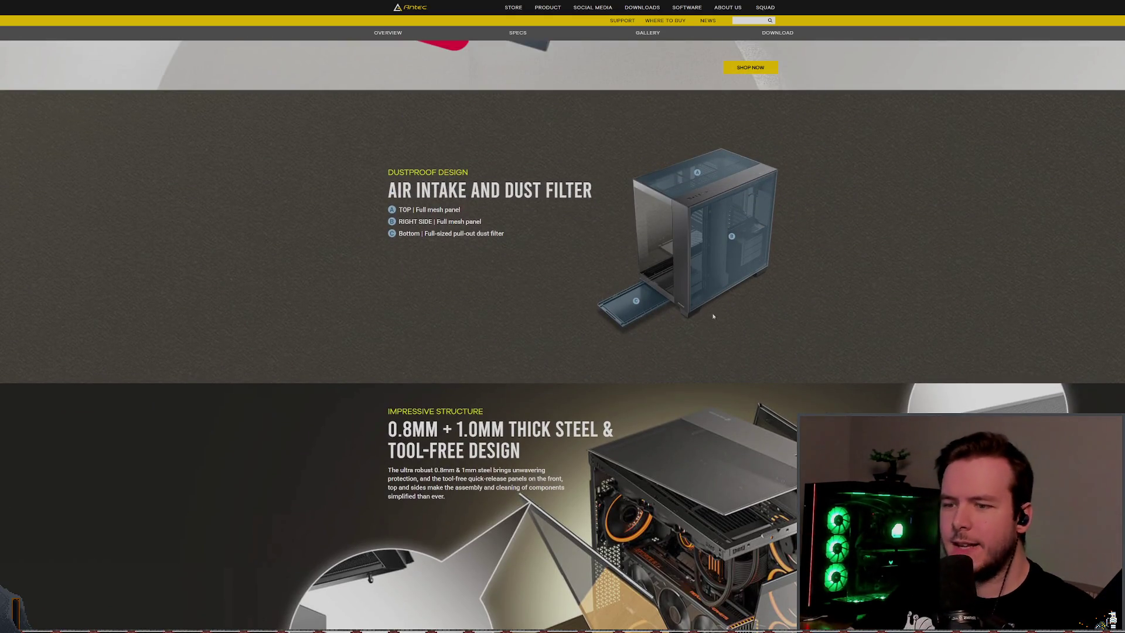
pyautogui.scroll(-3, 713, 314)
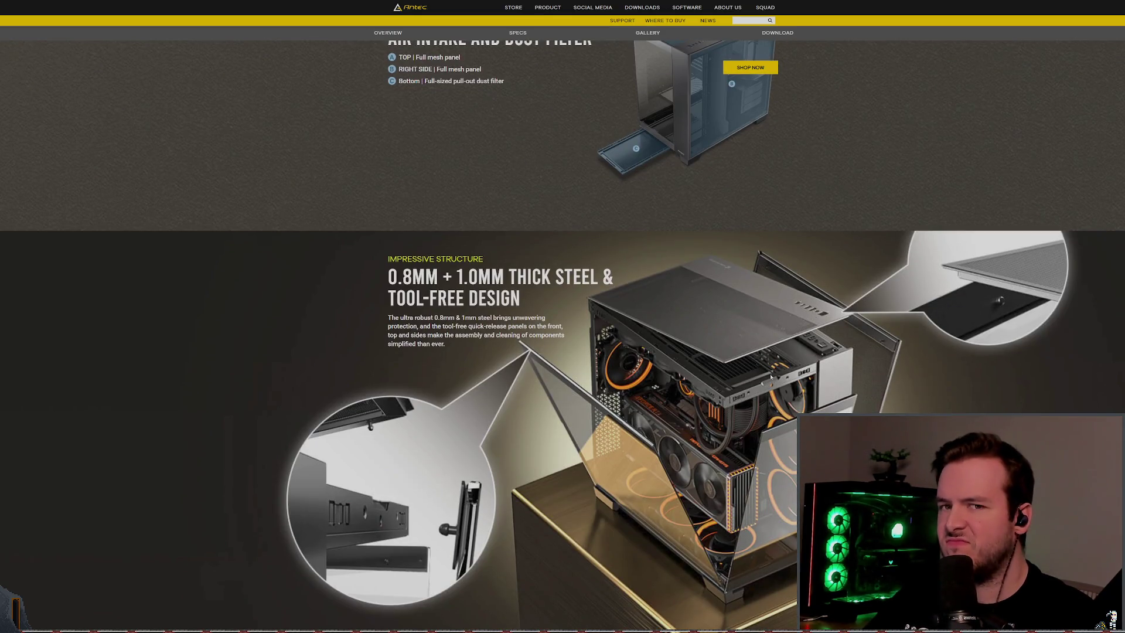
pyautogui.scroll(3, 730, 327)
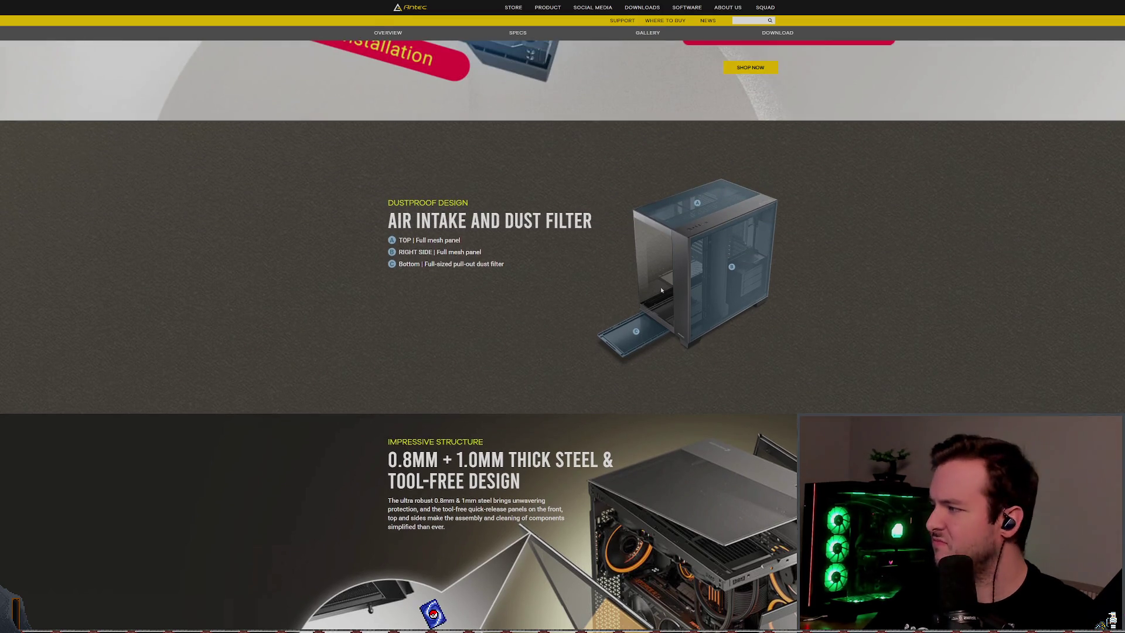
pyautogui.scroll(-5, 652, 305)
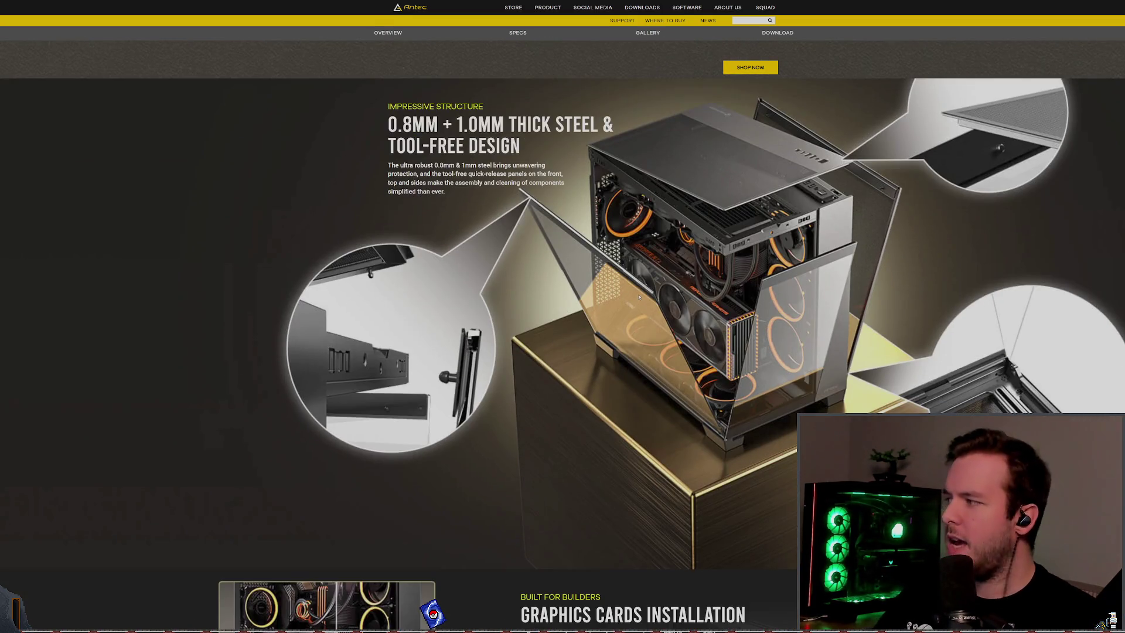
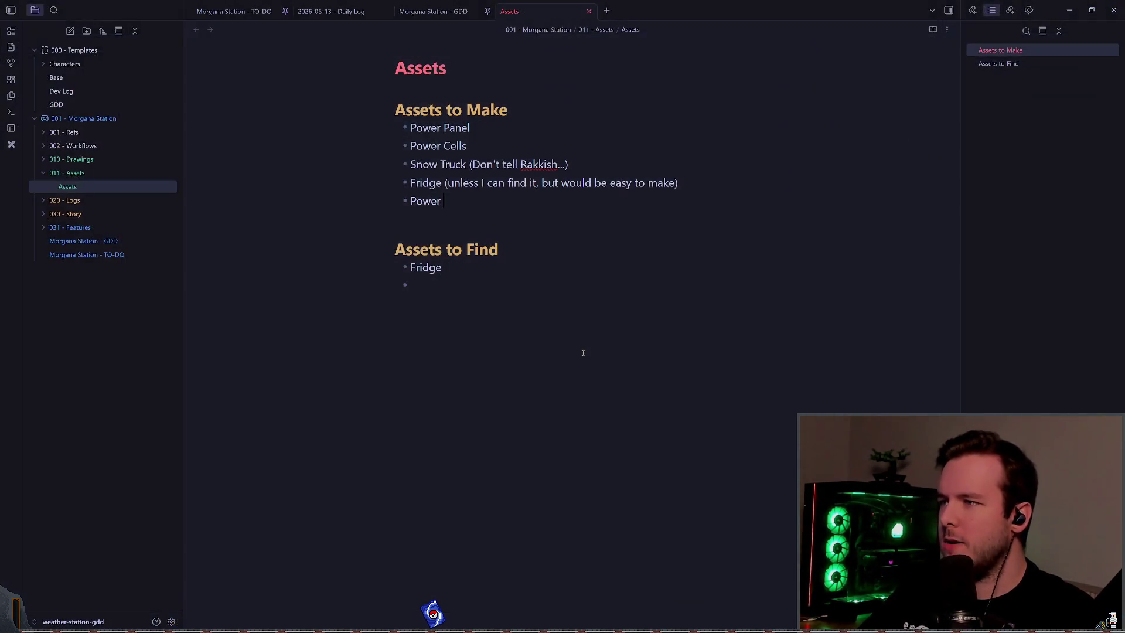
# - Complete the Assets to Make bullet as 'Power Poles (I can probably find)'
pyautogui.write('Poles?')
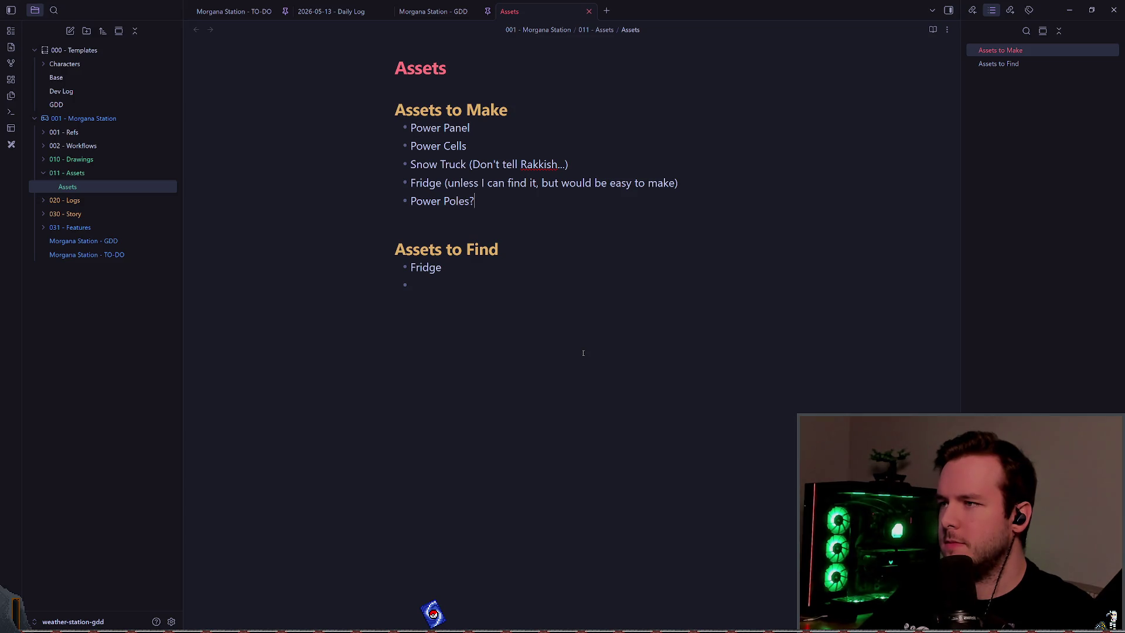
pyautogui.press('BackSpace')
pyautogui.write('(u')
pyautogui.press('BackSpace')
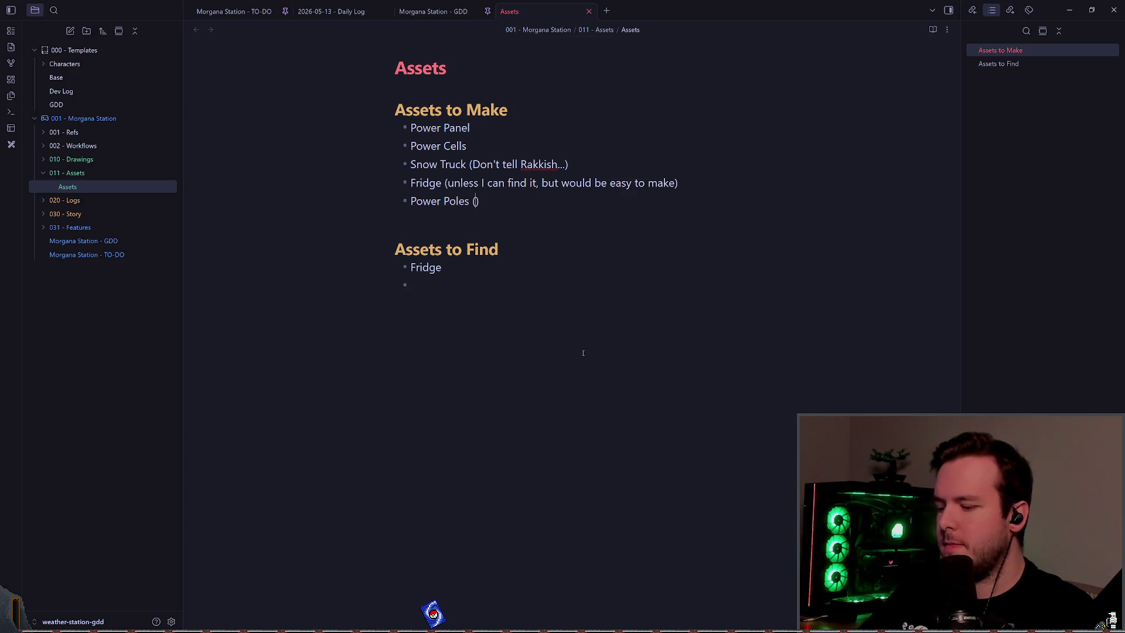
pyautogui.write('I can probably find')
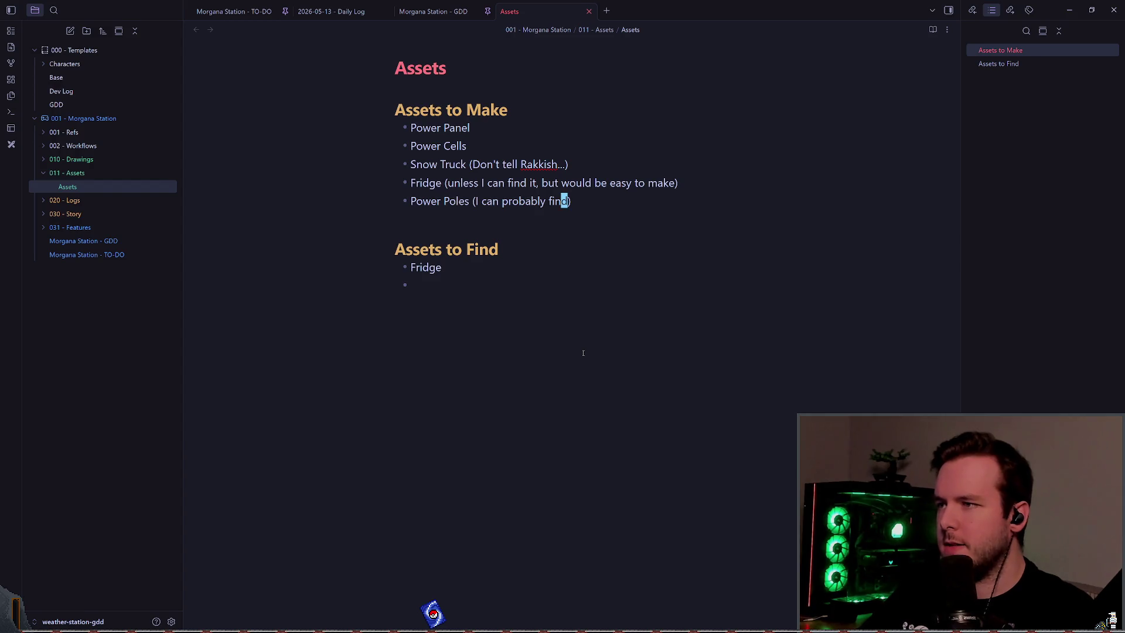
# - Copy Power Poles into Assets to Find, without the parenthetical note
pyautogui.press('Down')
pyautogui.press('Down')
pyautogui.press('Down')
pyautogui.write('Power Poles (I can probably find)')
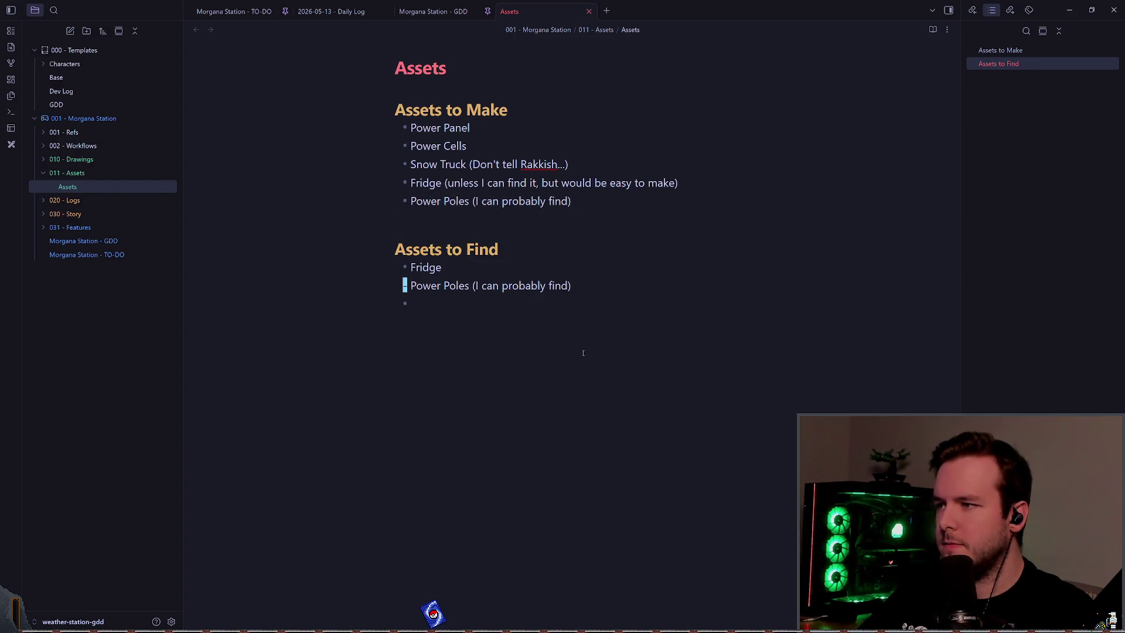
pyautogui.press('Up')
pyautogui.press('Down')
pyautogui.hotkey('ctrl', 'Right')
pyautogui.hotkey('ctrl', 'Right')
pyautogui.press('Right')
pyautogui.hotkey('ctrl', 'Delete')
pyautogui.hotkey('ctrl', 'Delete')
pyautogui.hotkey('ctrl', 'Delete')
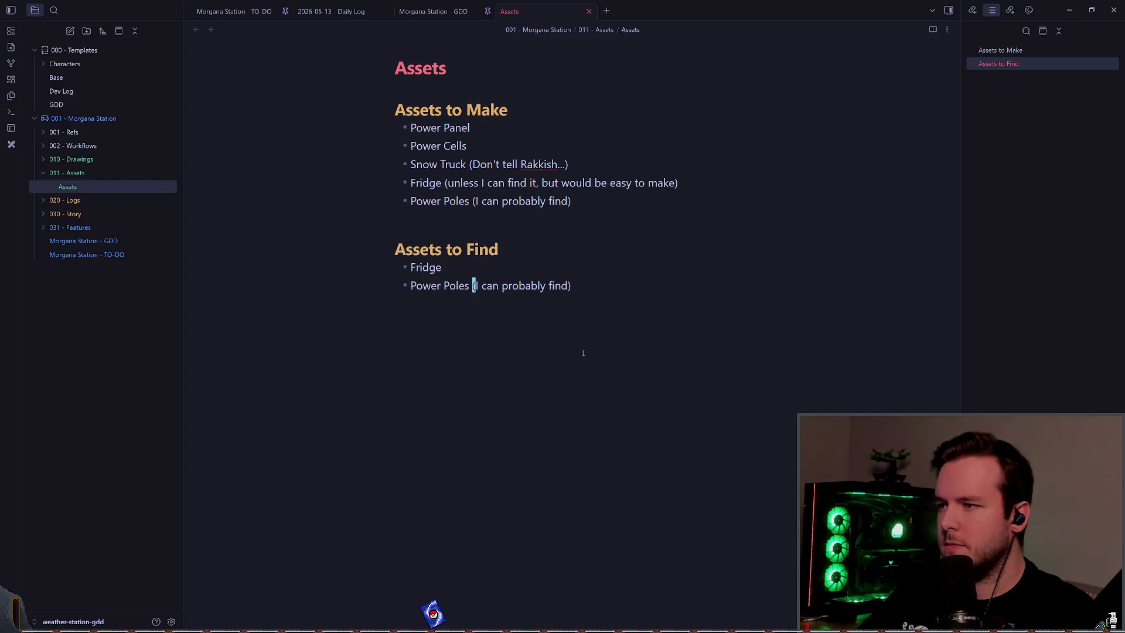
pyautogui.press('BackSpace')
# - Add 'Snow Fence' under Assets to Find, after Power Poles
pyautogui.press('Up')
pyautogui.press('Up')
pyautogui.press('Up')
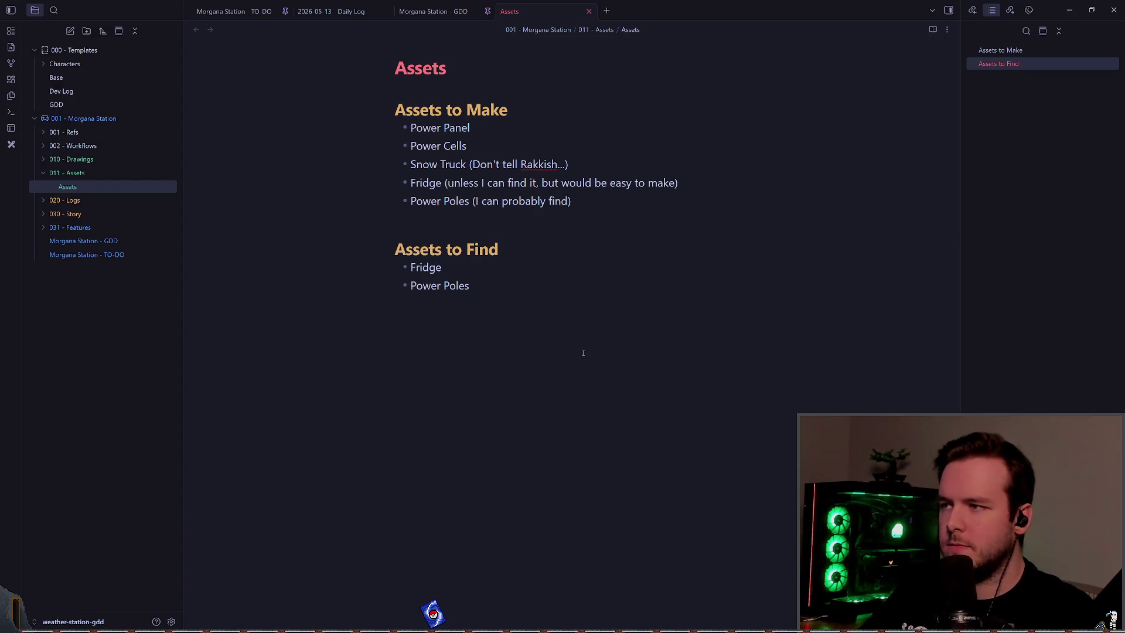
pyautogui.press('End')
pyautogui.press('Return')
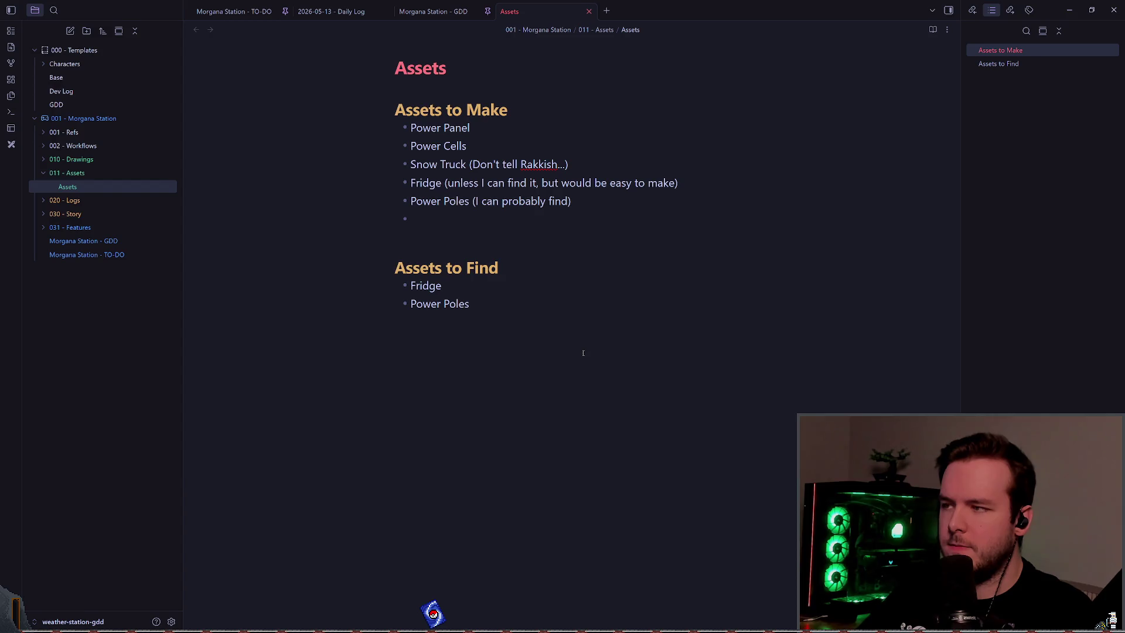
pyautogui.press('BackSpace')
pyautogui.press('Down')
pyautogui.press('Down')
pyautogui.press('Down')
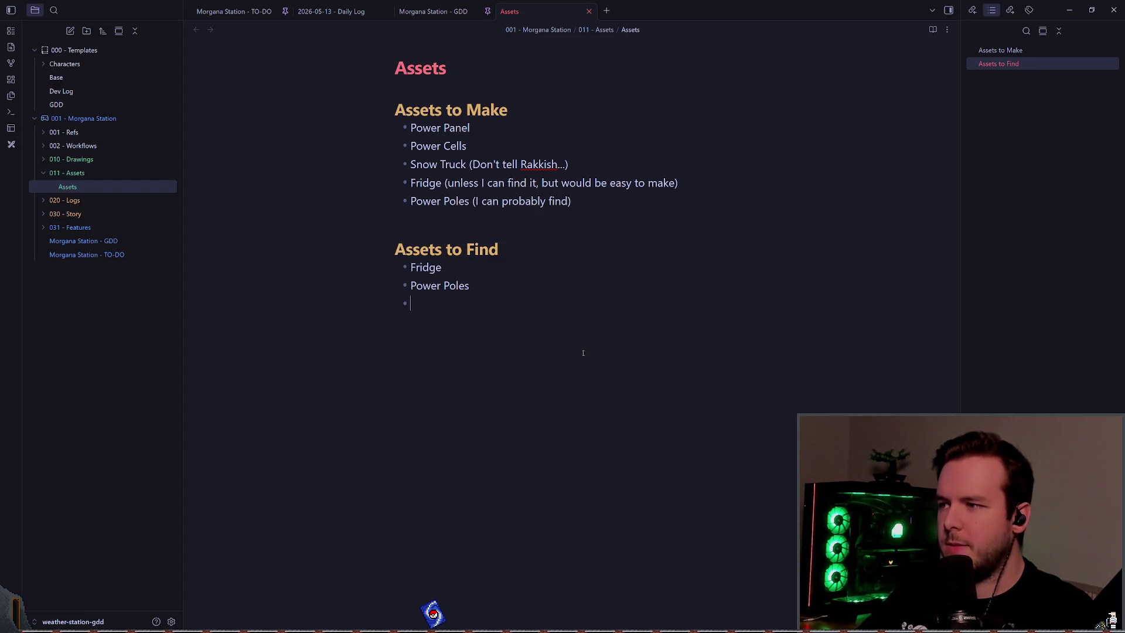
pyautogui.write('Fence')
pyautogui.press('BackSpace')
pyautogui.press('BackSpace')
pyautogui.press('BackSpace')
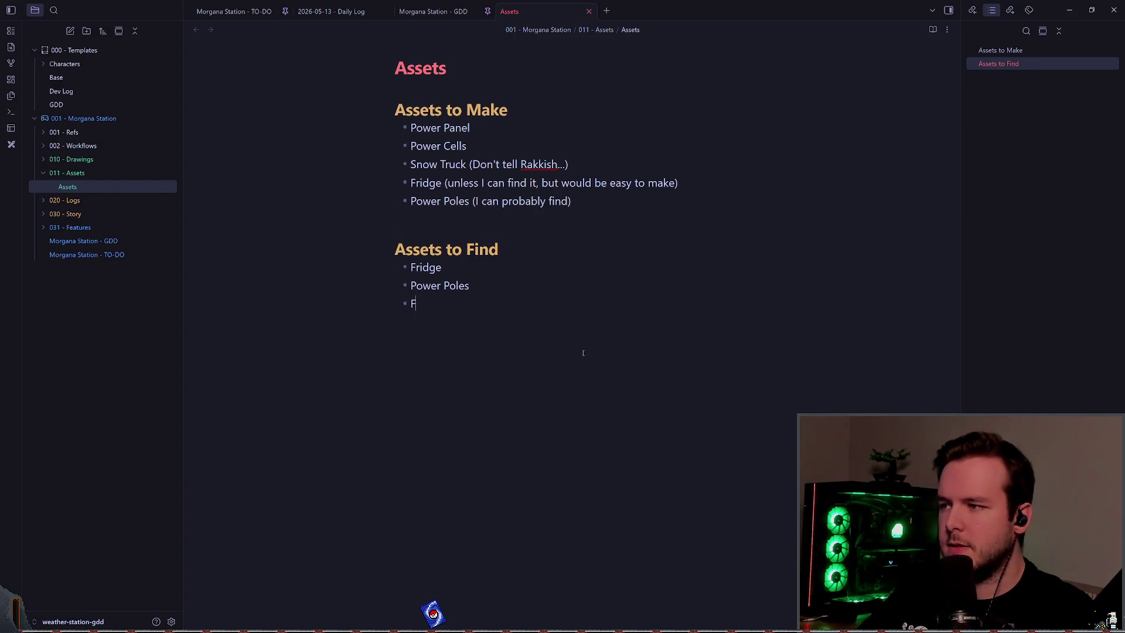
pyautogui.press('BackSpace')
pyautogui.write('Snow Fence')
# - Check the props around the garage in the Godot scene, then return to the Assets note
pyautogui.hotkey('alt', 'Tab')
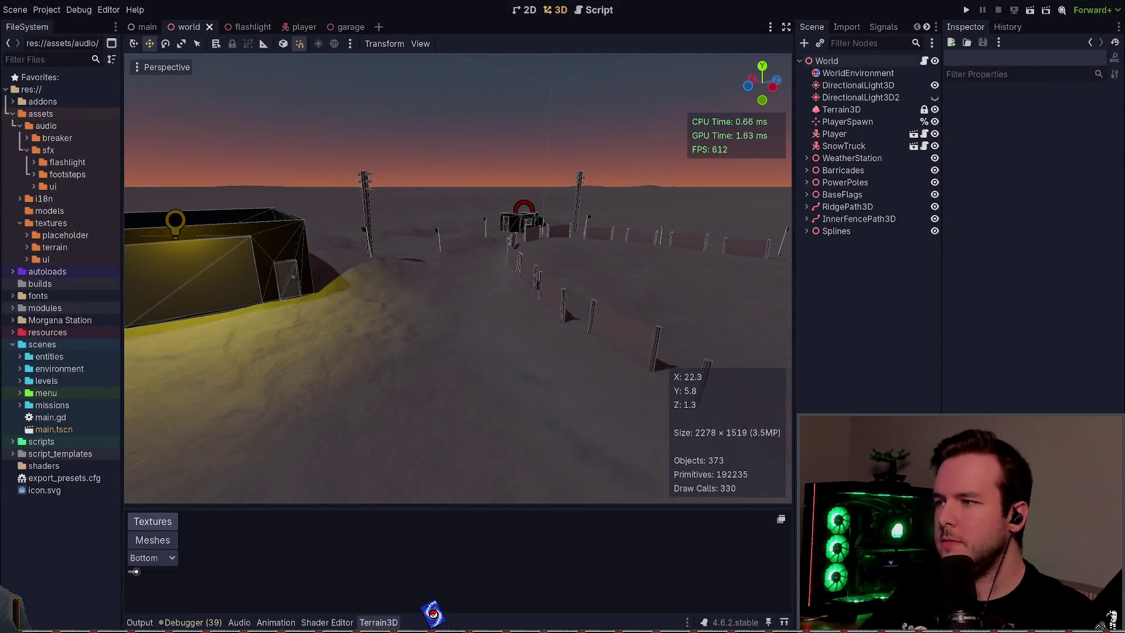
pyautogui.press('w')
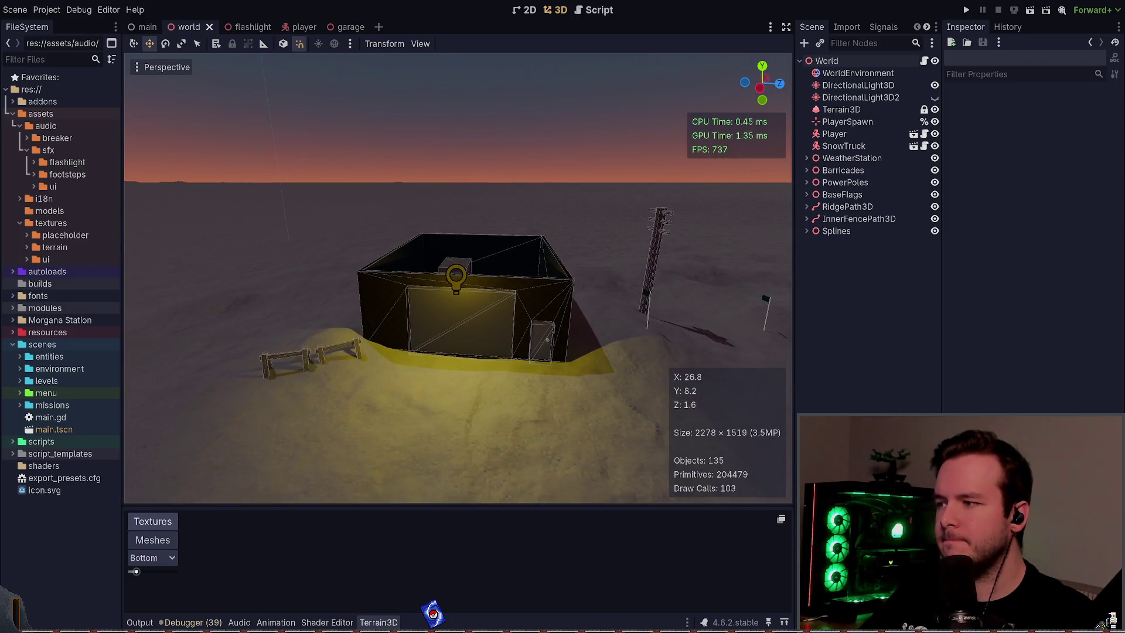
pyautogui.hotkey('alt', 'Tab')
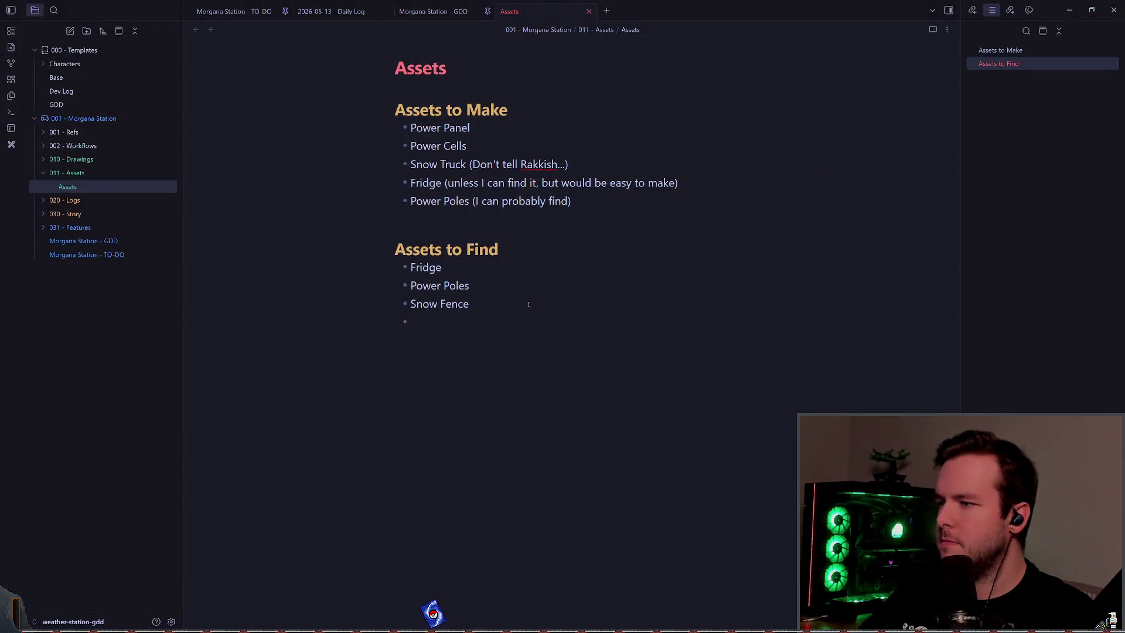
# - Add 'Barricade' as the last Assets to Make item, right after Power Poles
pyautogui.write('Barricade')
pyautogui.hotkey('ctrl', 'z')
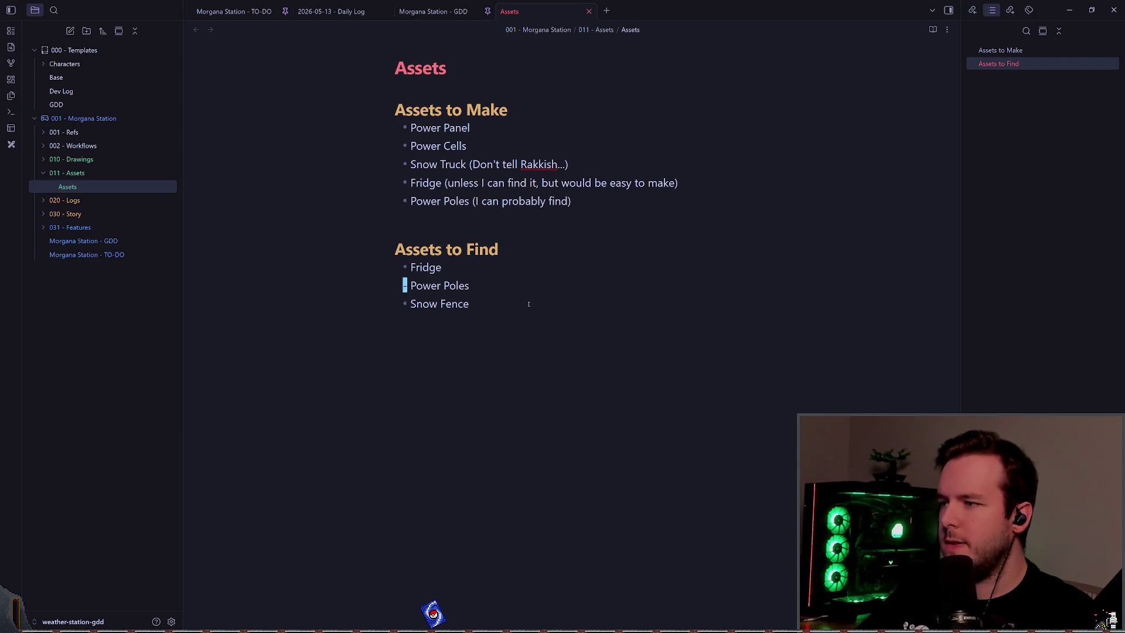
pyautogui.hotkey('ctrl', 'shift', 'z')
pyautogui.hotkey('ctrl', 'shift', 'z')
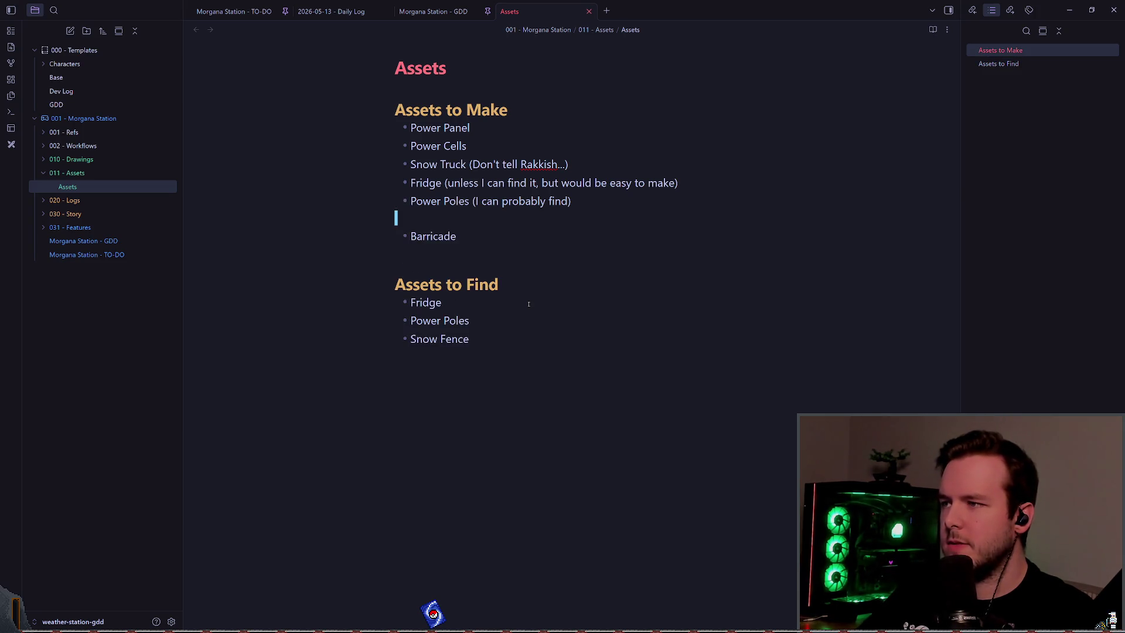
pyautogui.press('Delete')
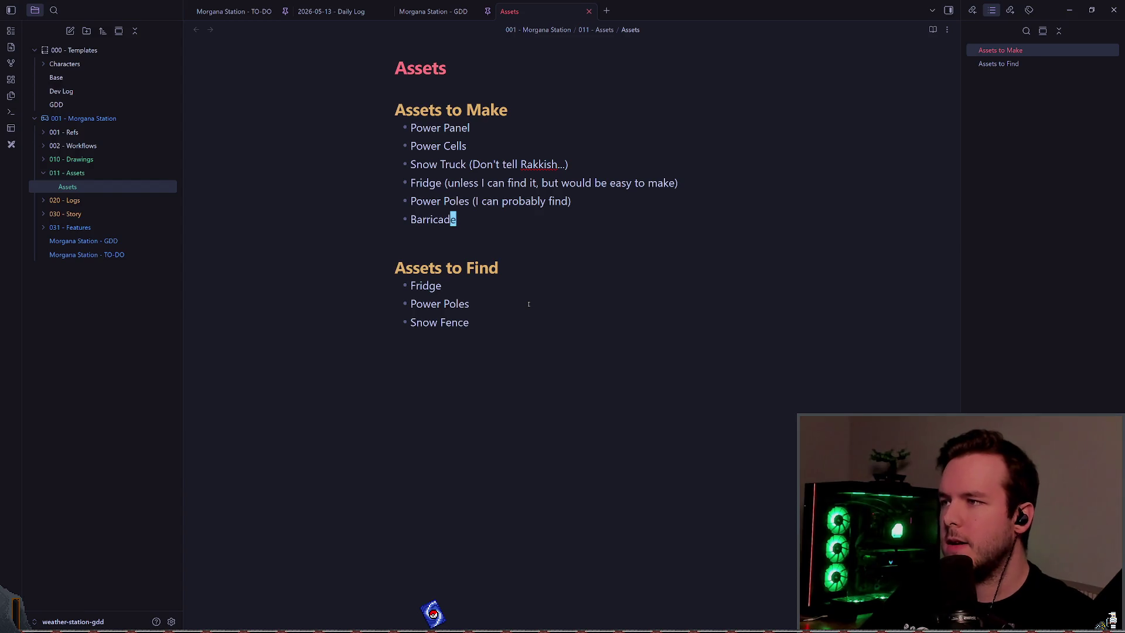
# - Add 'Radar' and 'Weather Instruments' bullets under Assets to Find
pyautogui.press('j')
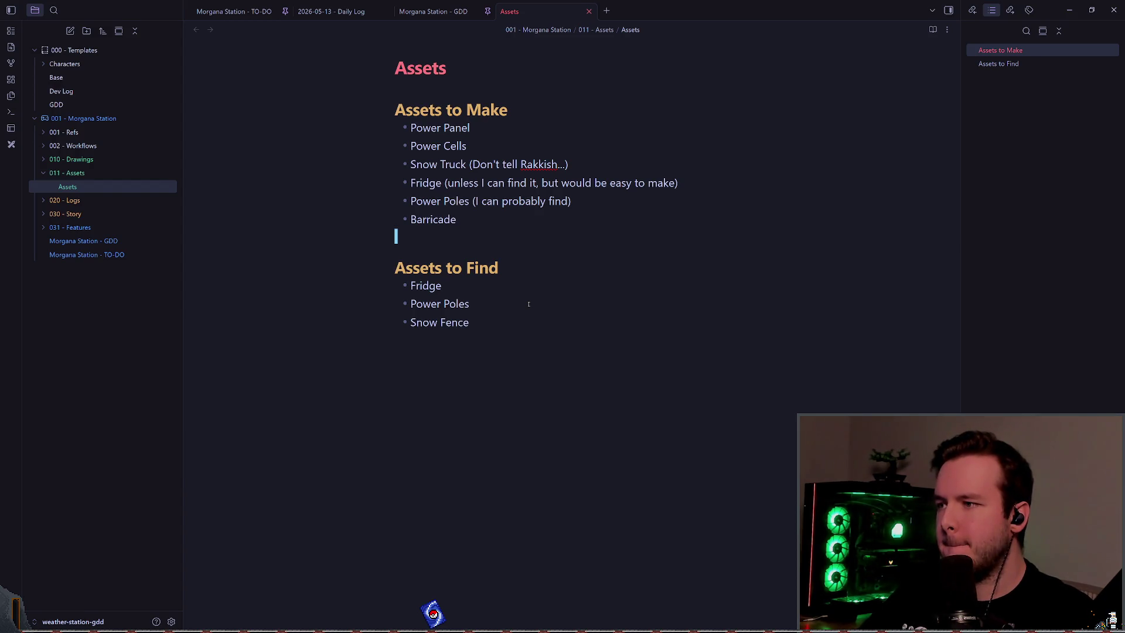
pyautogui.press('j')
pyautogui.press('j')
pyautogui.press('j')
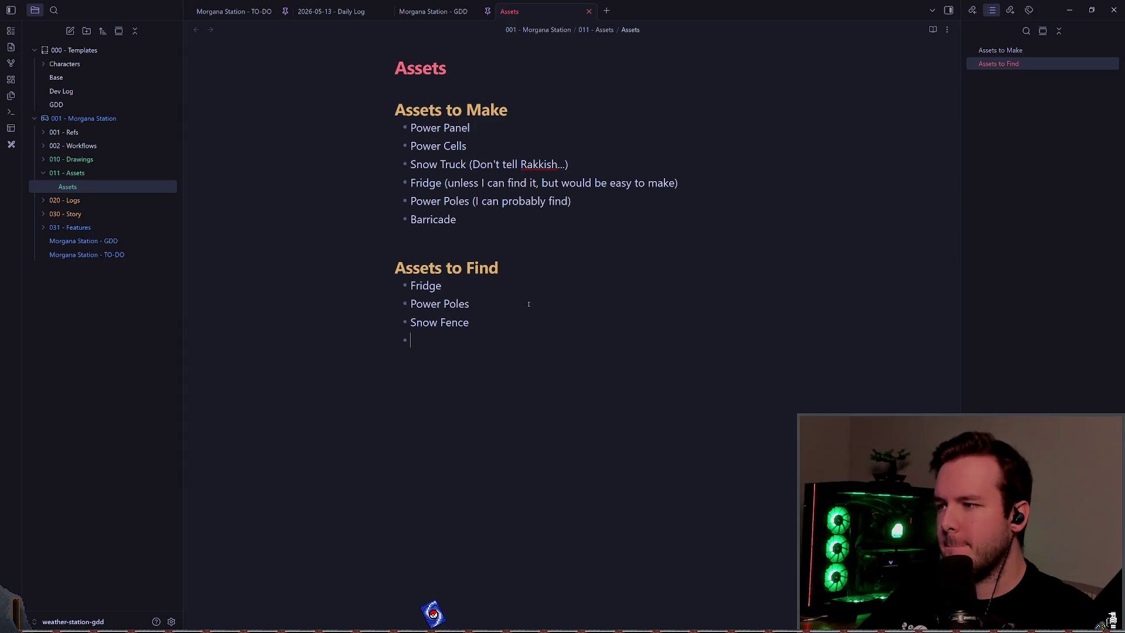
pyautogui.write('R')
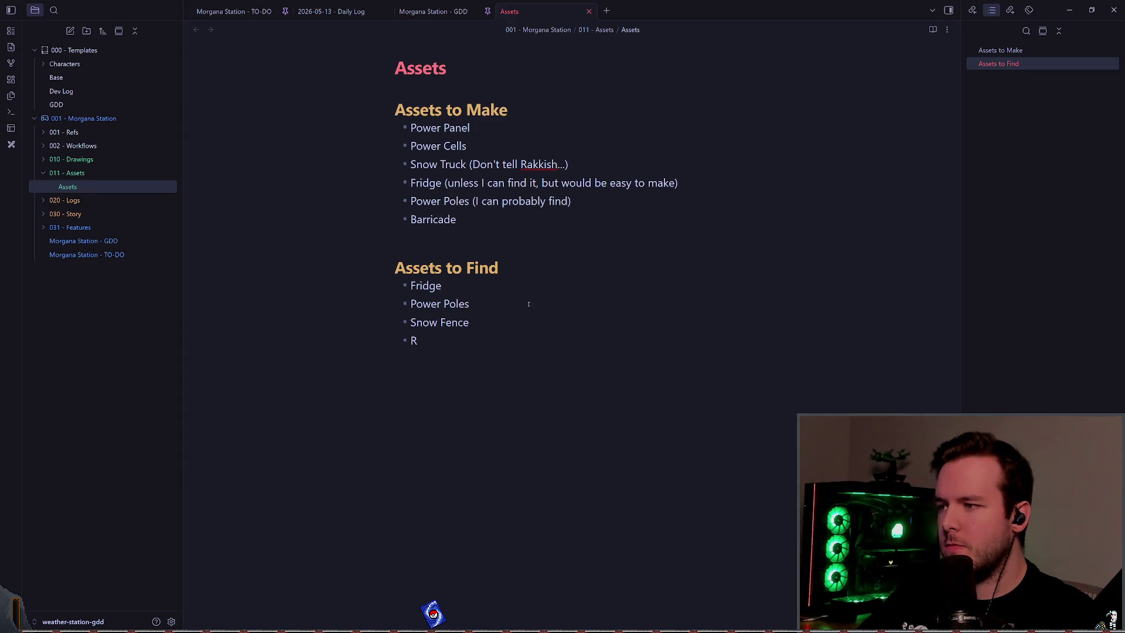
pyautogui.write('adar,')
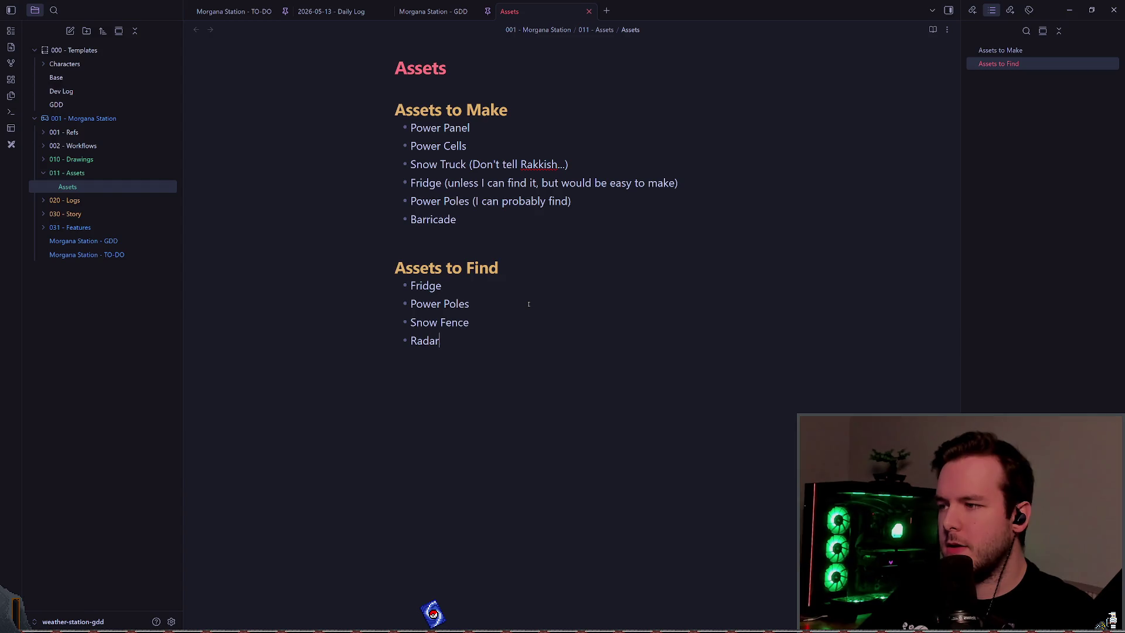
pyautogui.press('BackSpace')
pyautogui.press('BackSpace')
pyautogui.press('BackSpace')
pyautogui.write('Radar ')
pyautogui.write('Weather ')
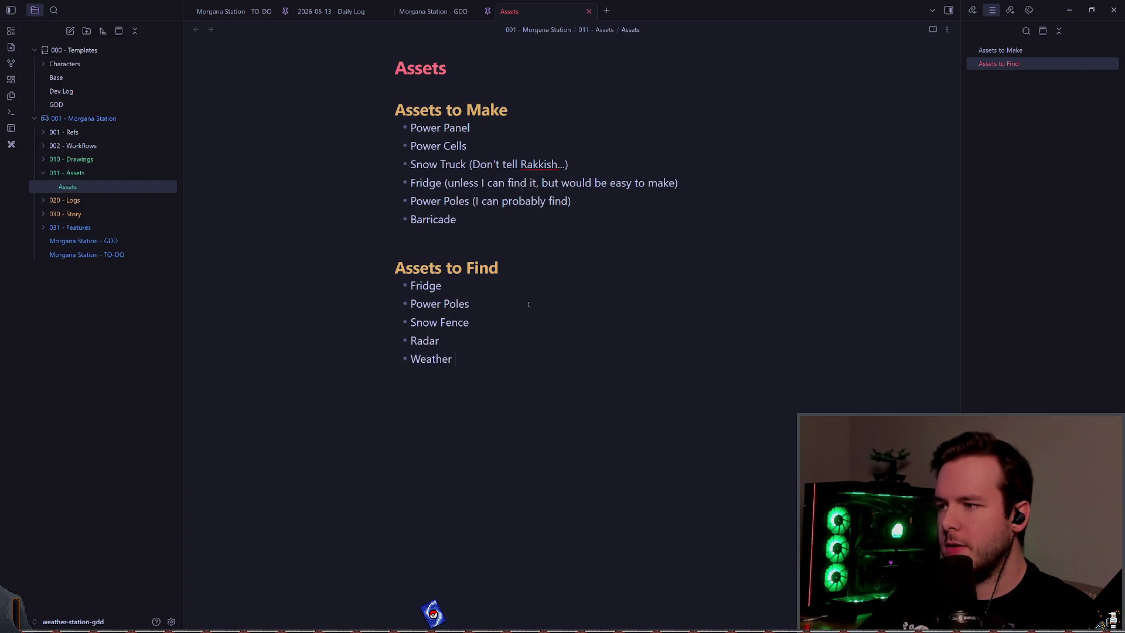
pyautogui.write('Instruments')
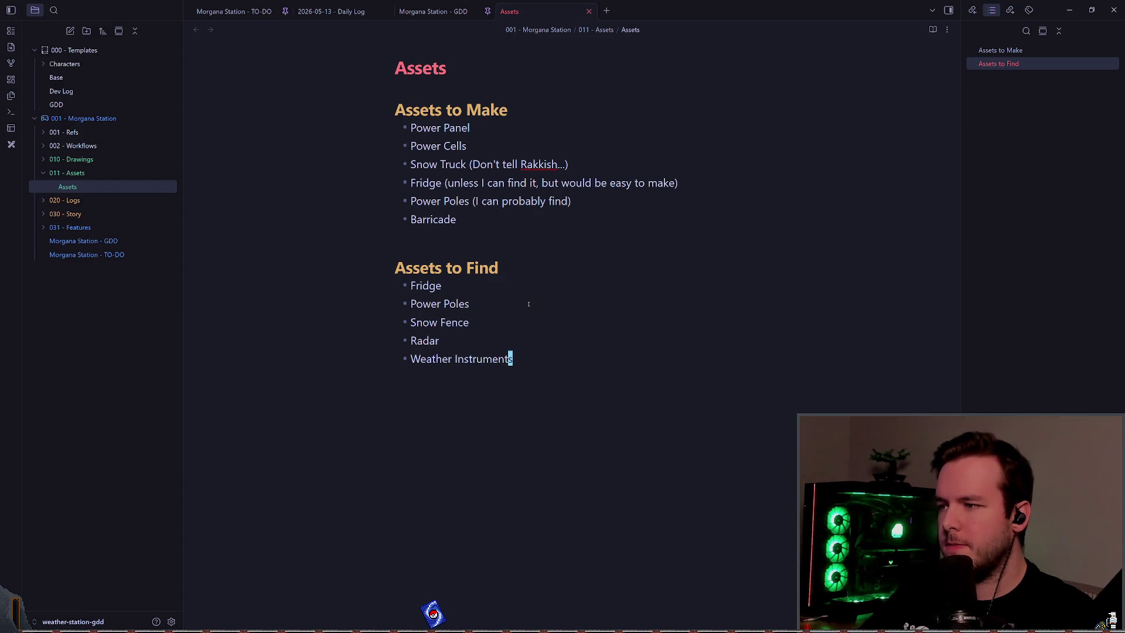
pyautogui.hotkey('shift', 'v')
pyautogui.press('k')
pyautogui.press('y')
pyautogui.press('k')
pyautogui.press('k')
pyautogui.press('k')
pyautogui.press('k')
pyautogui.press('k')
pyautogui.press('p')
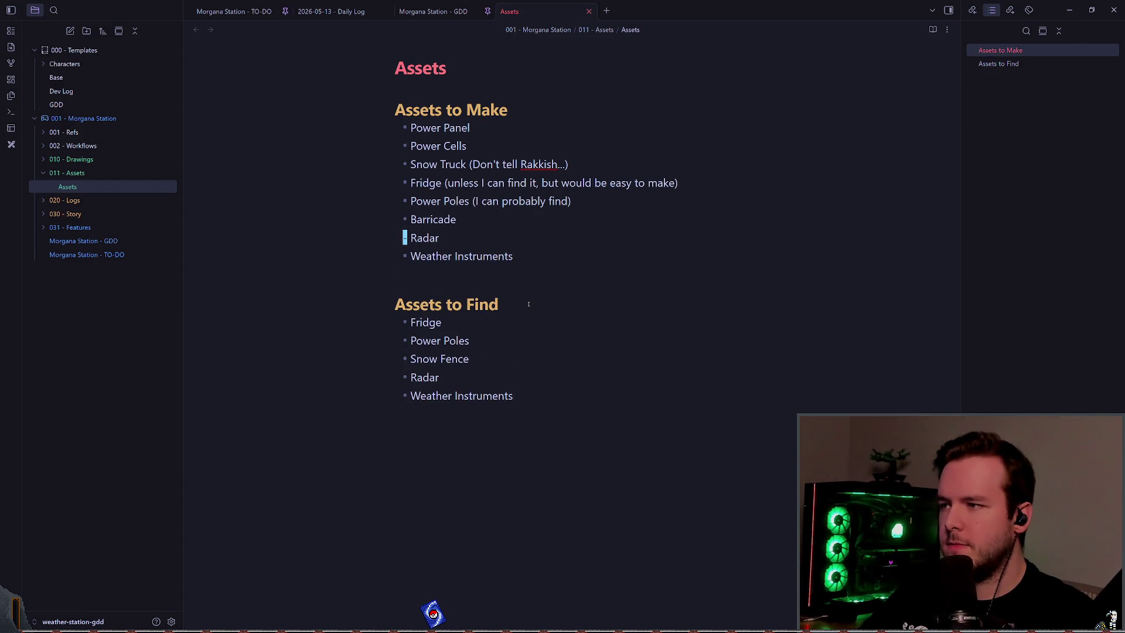
pyautogui.press('d')
pyautogui.press('j')
pyautogui.press('j')
pyautogui.press('j')
pyautogui.press('j')
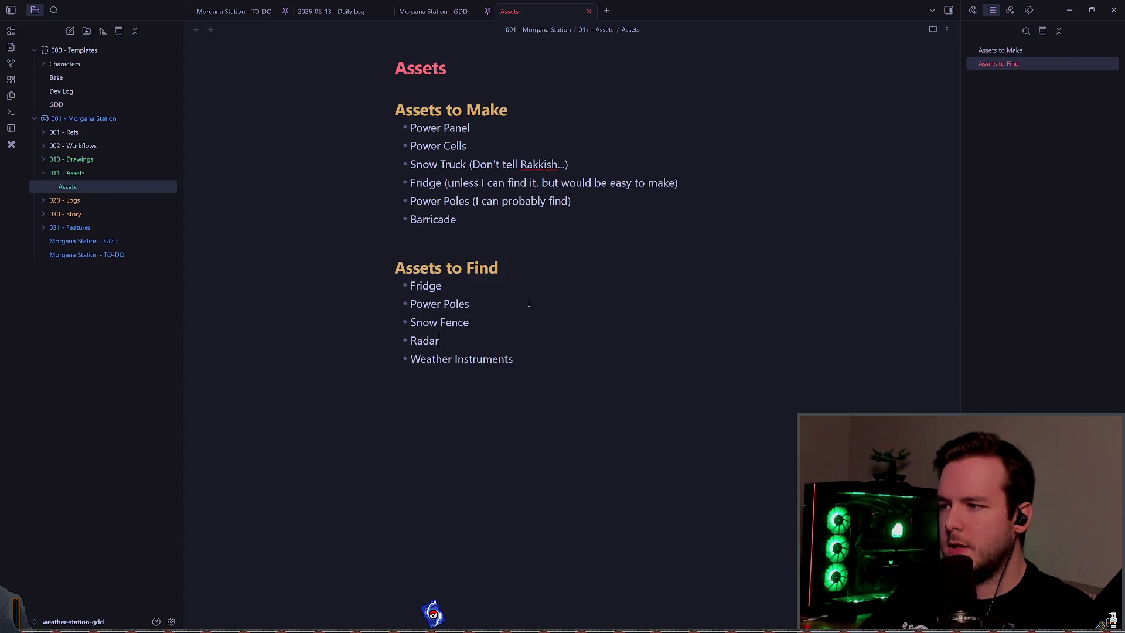
# - Append '(If I can find them)' to the Radar item
pyautogui.write('f I can find ')
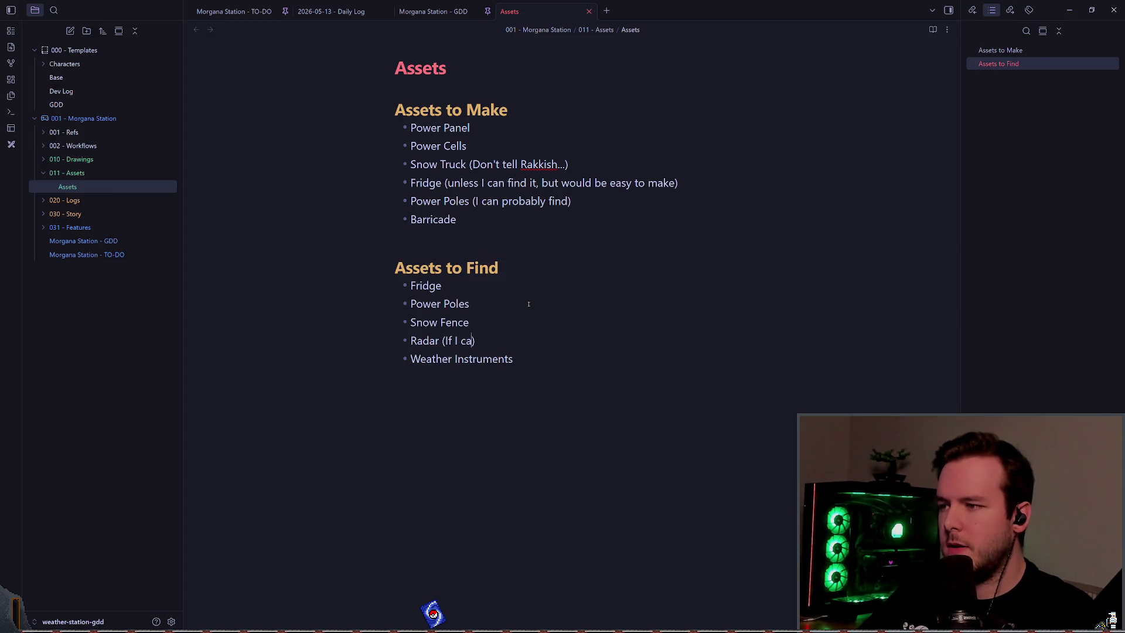
pyautogui.write('them')
pyautogui.press('Escape')
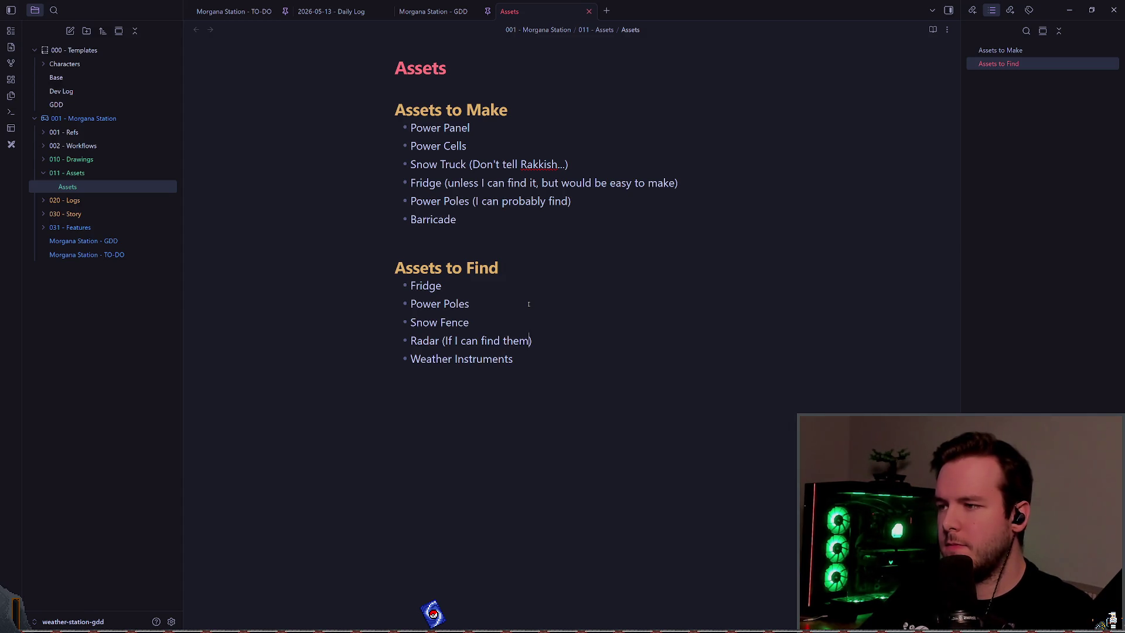
pyautogui.press('0')
pyautogui.press('y')
pyautogui.press('y')
pyautogui.press('p')
pyautogui.press('u')
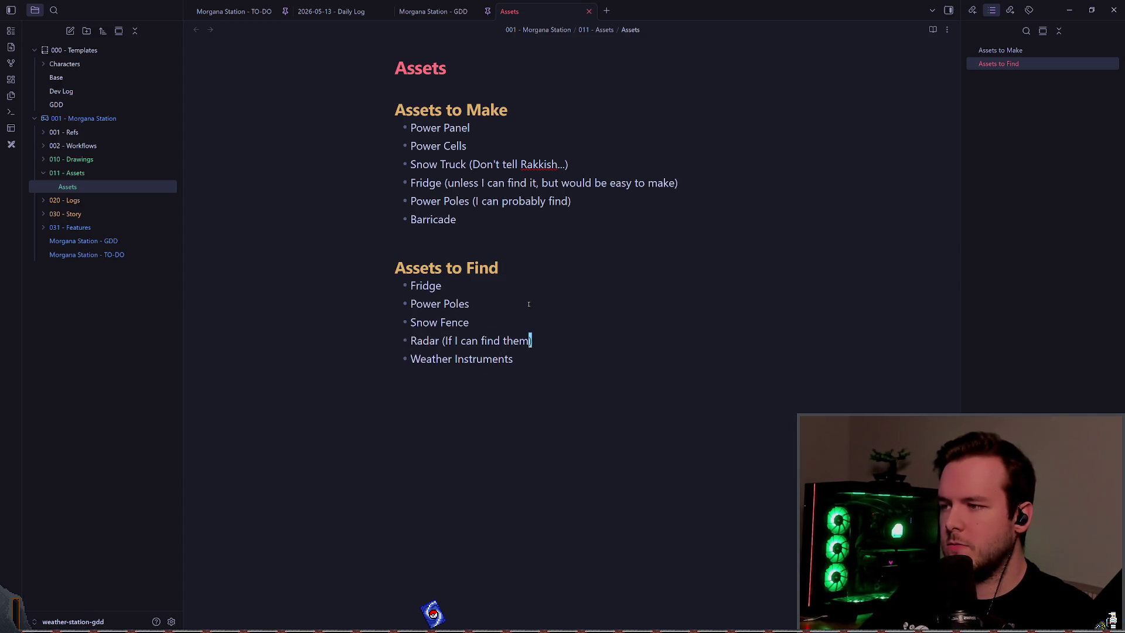
# - Copy ' (If I can find them)' onto the end of Weather Instruments and fix the spacing
pyautogui.press('b')
pyautogui.press('b')
pyautogui.press('b')
pyautogui.press('b')
pyautogui.press('b')
pyautogui.press('b')
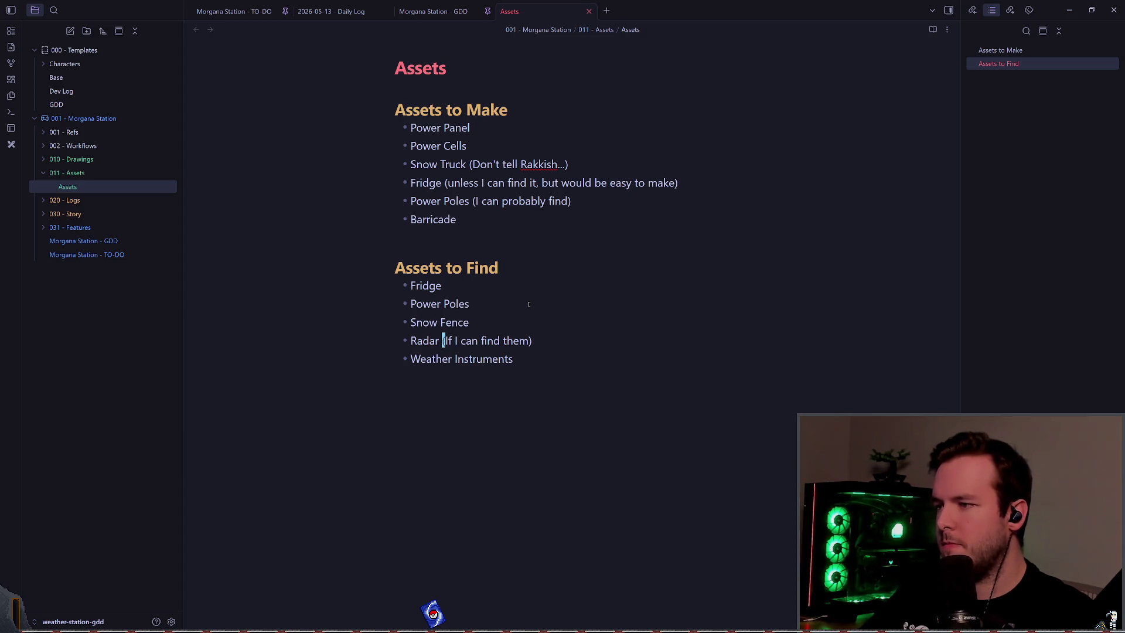
pyautogui.press('y')
pyautogui.press('$')
pyautogui.press('j')
pyautogui.press('$')
pyautogui.press('p')
pyautogui.press('b')
pyautogui.press('b')
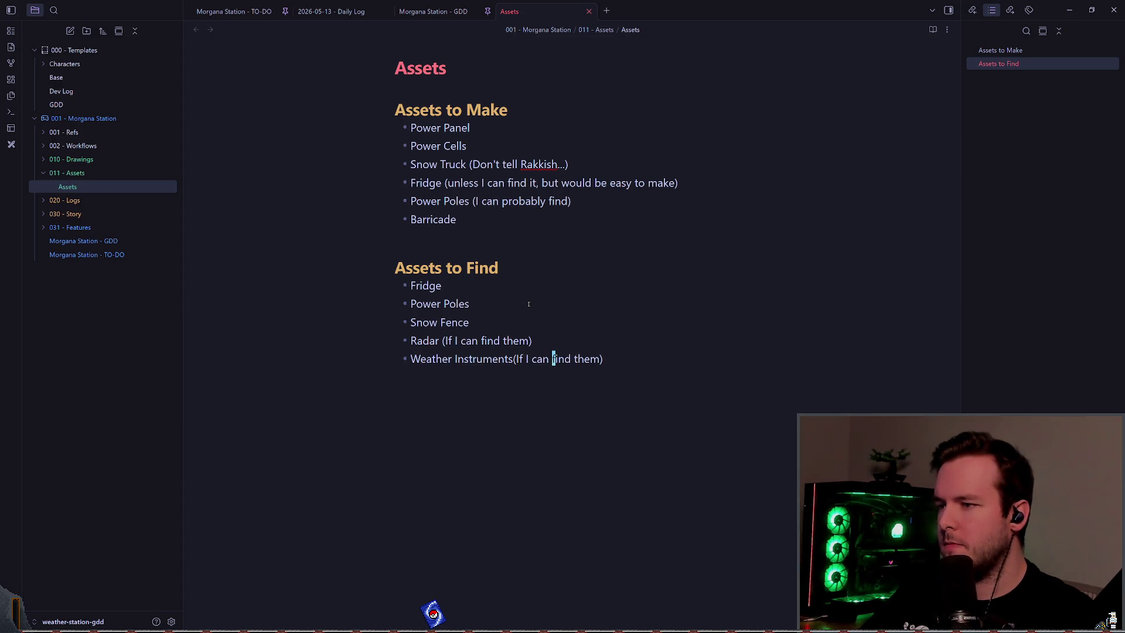
pyautogui.press('b')
pyautogui.press('b')
pyautogui.write('bi')
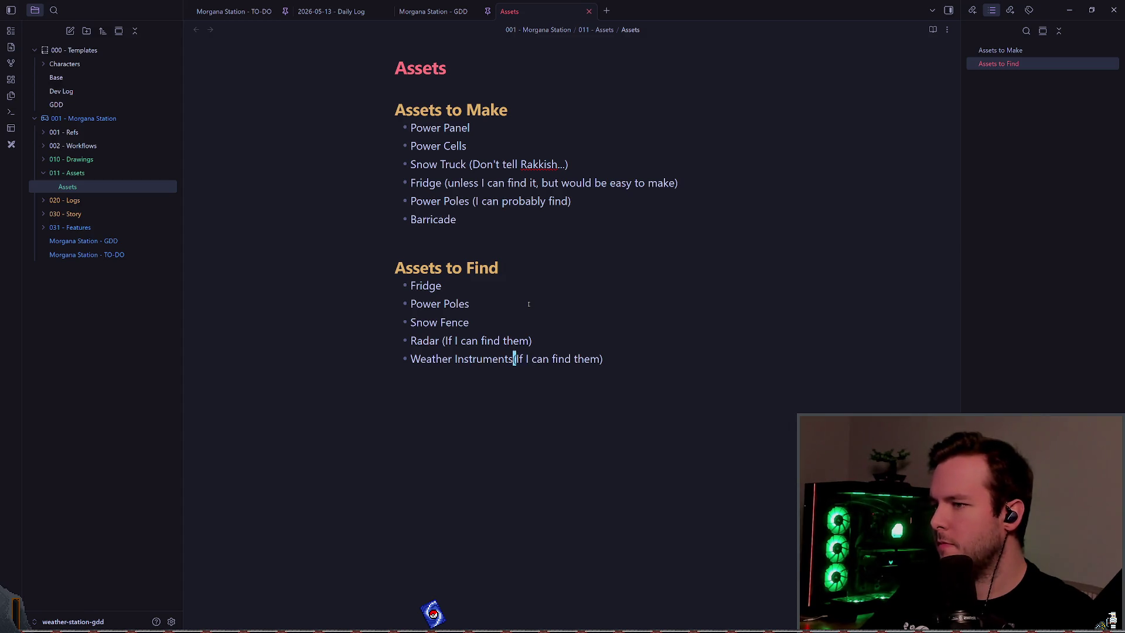
pyautogui.press('Escape')
pyautogui.press('k')
pyautogui.press('k')
pyautogui.press('k')
pyautogui.press('k')
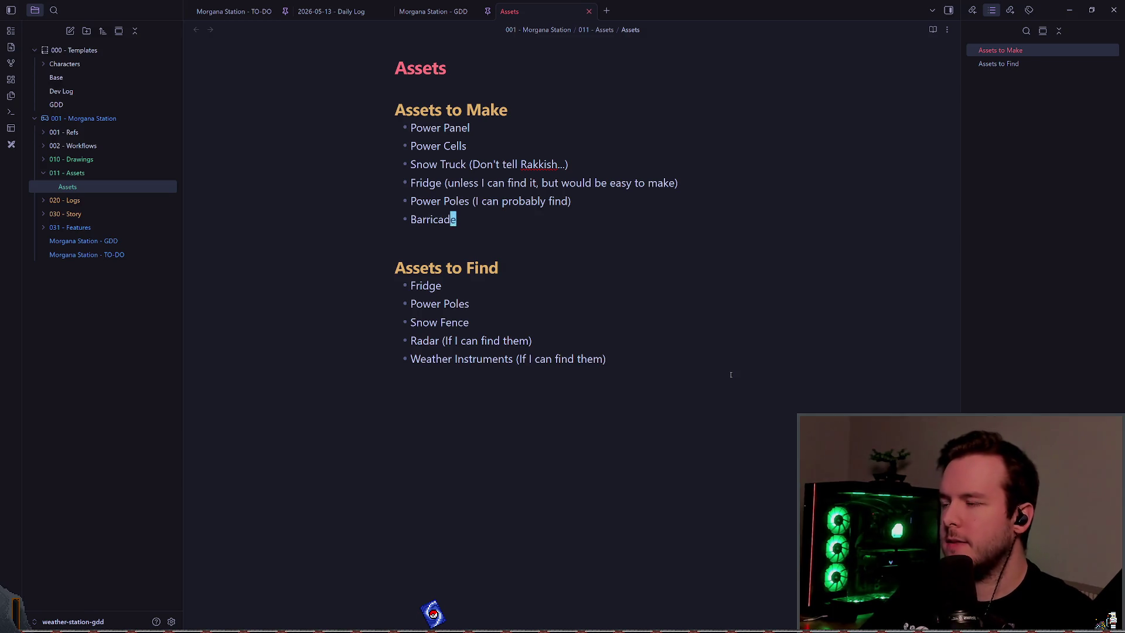
# - Change 'Stair Case' to 'Stairs' and add a 'Stair Railing' item below it
pyautogui.write('oStair')
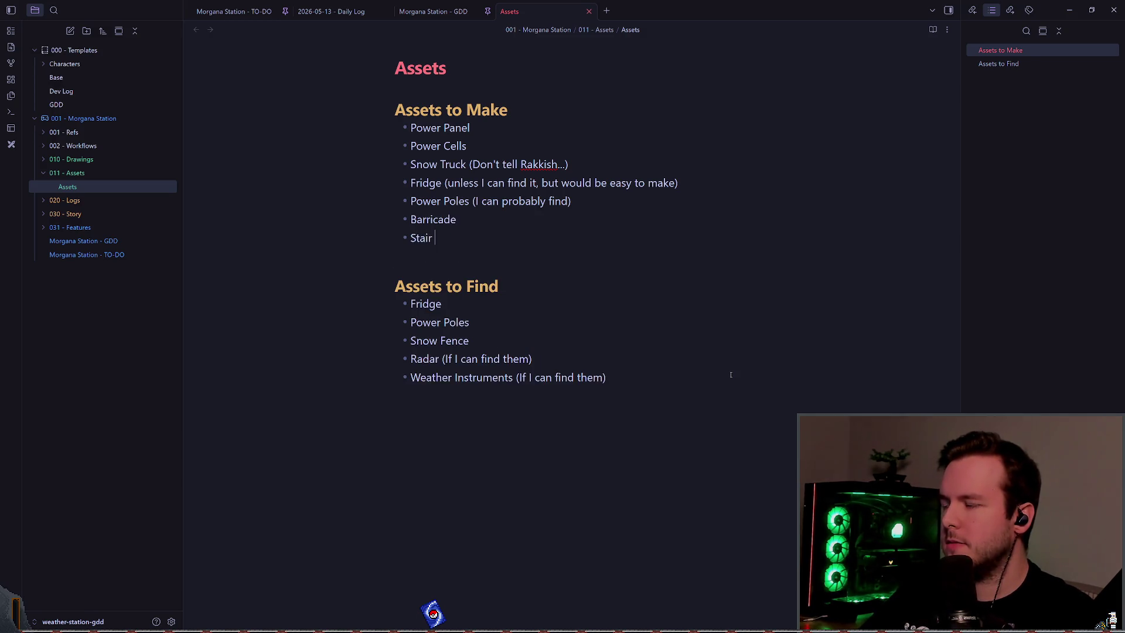
pyautogui.write('Case')
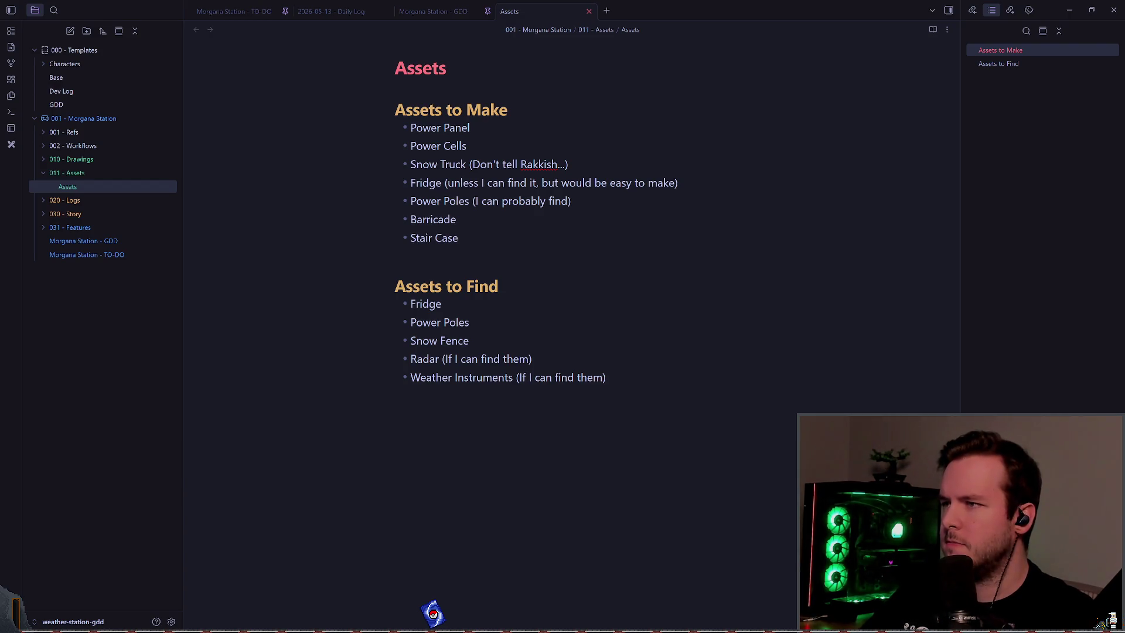
pyautogui.click(739, 208)
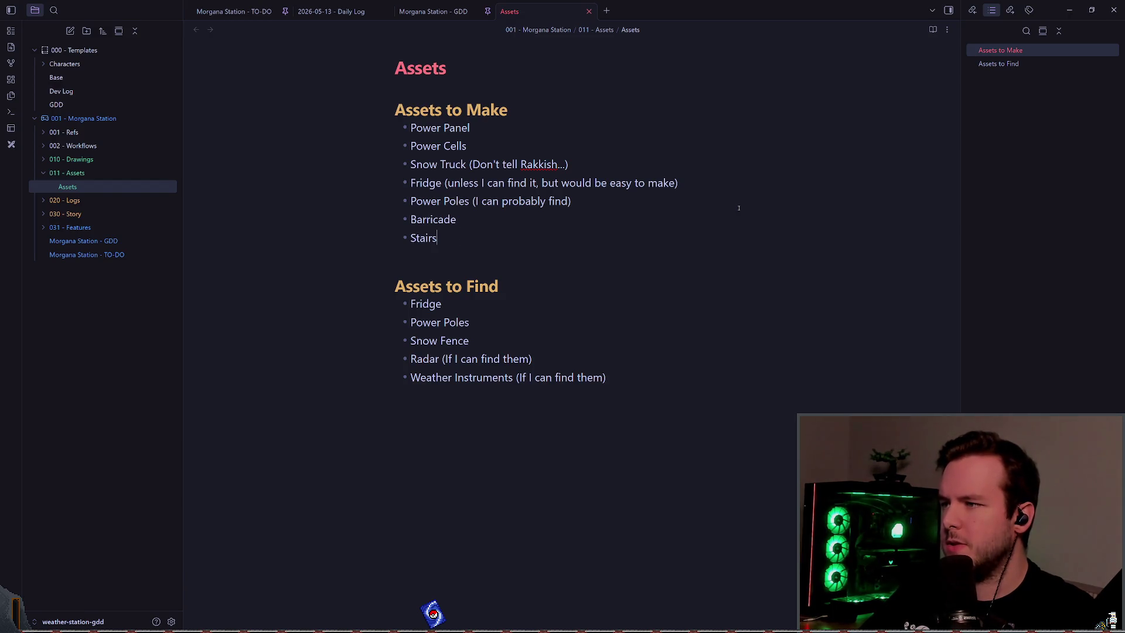
pyautogui.press('Return')
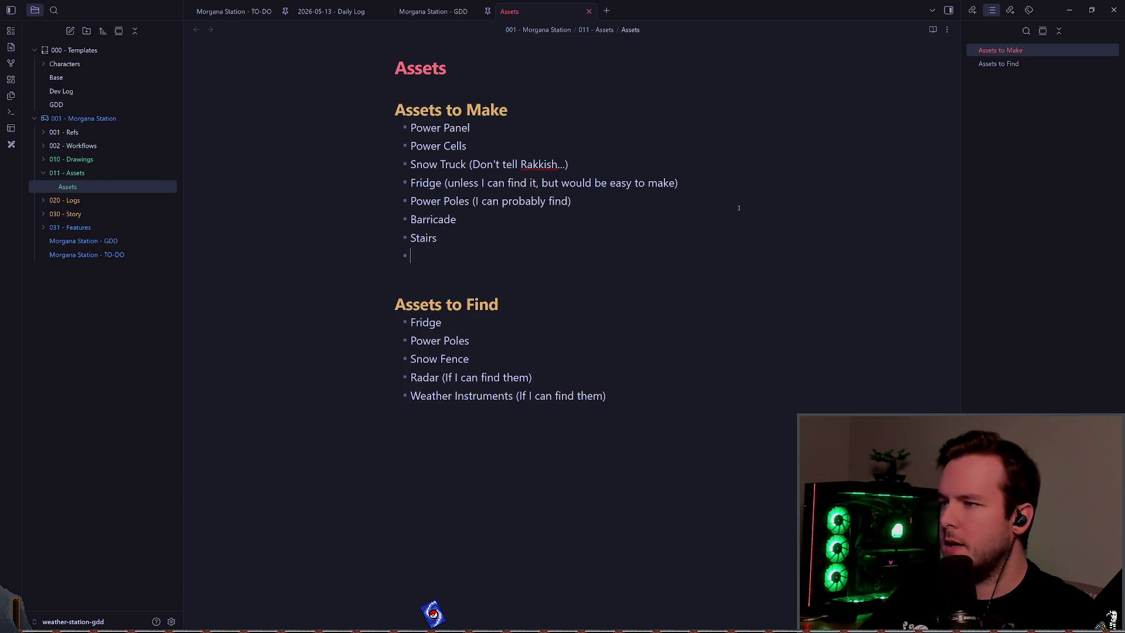
pyautogui.write('Stair Railing')
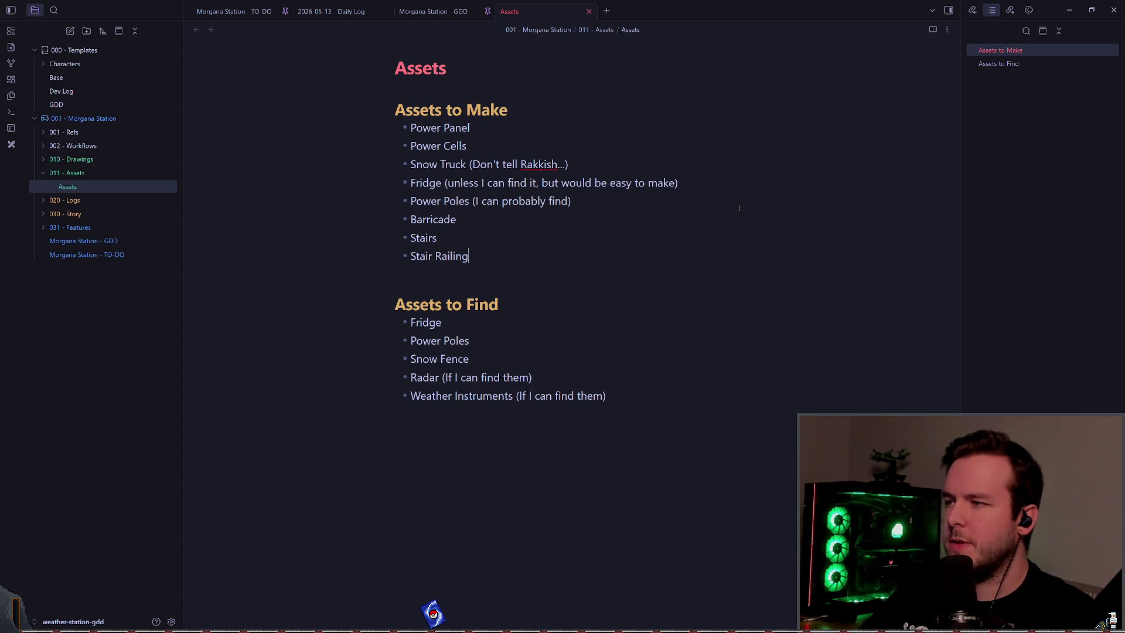
pyautogui.press('Up')
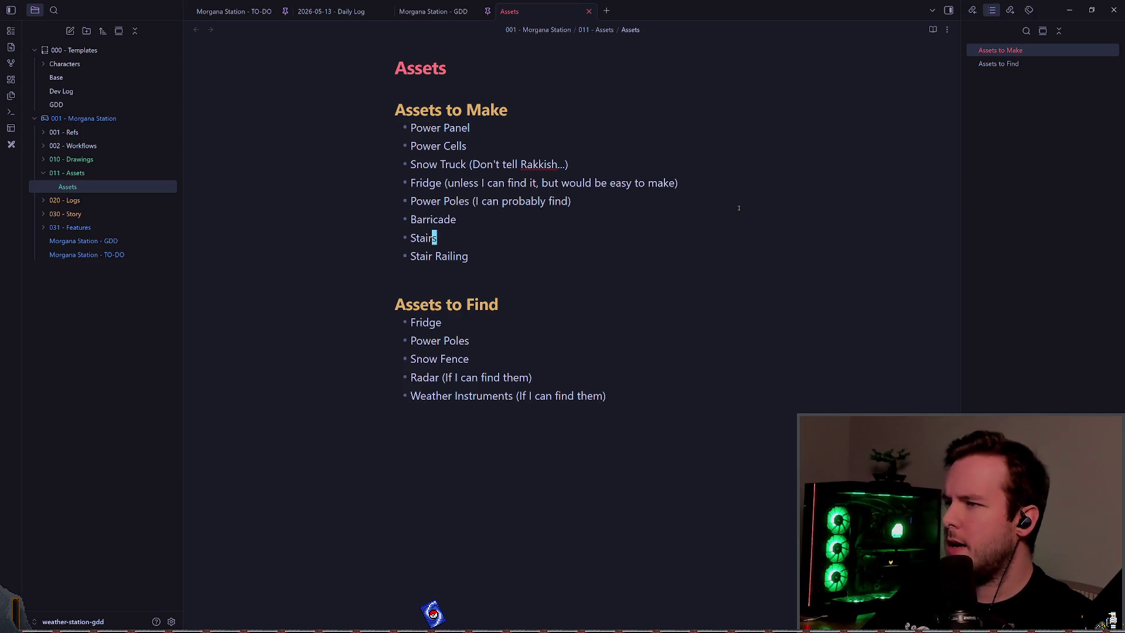
# - Add a 'Random vehicles.' item at the end of Assets to Find
pyautogui.press('j')
pyautogui.press('j')
pyautogui.press('j')
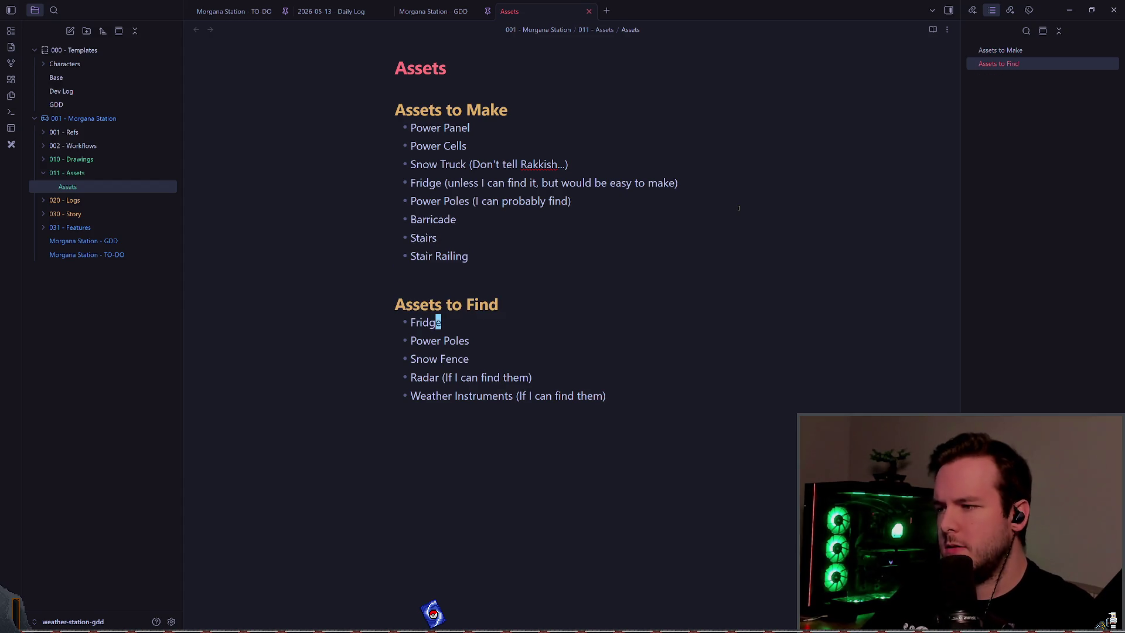
pyautogui.write('VHF')
pyautogui.press('BackSpace')
pyautogui.press('BackSpace')
pyautogui.press('BackSpace')
pyautogui.write('Random V')
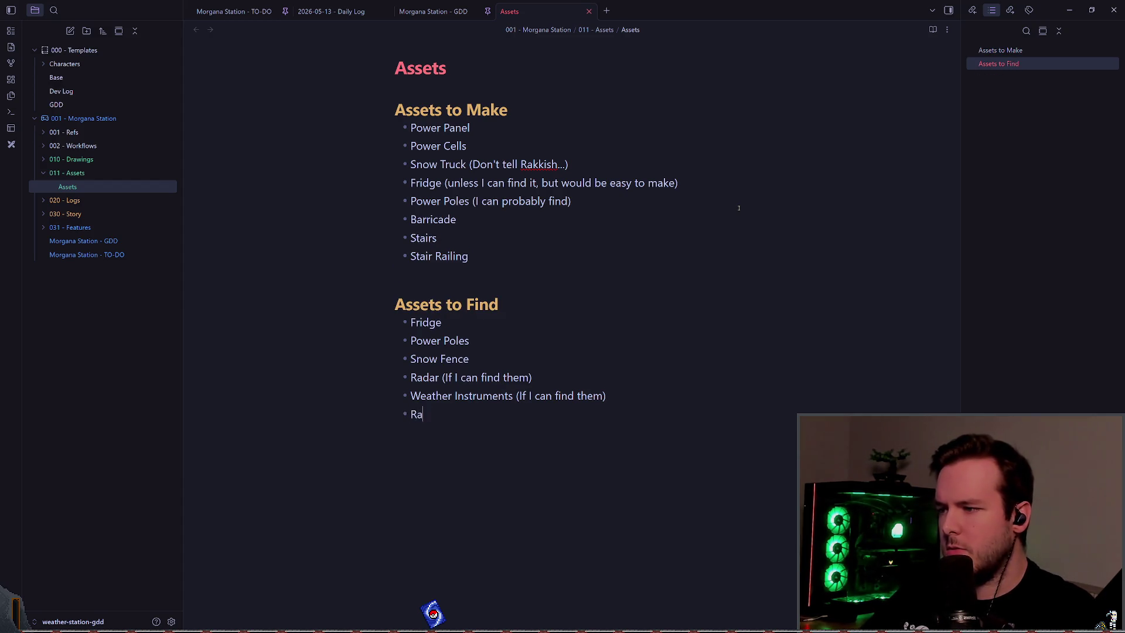
pyautogui.press('BackSpace')
pyautogui.write('vechiles')
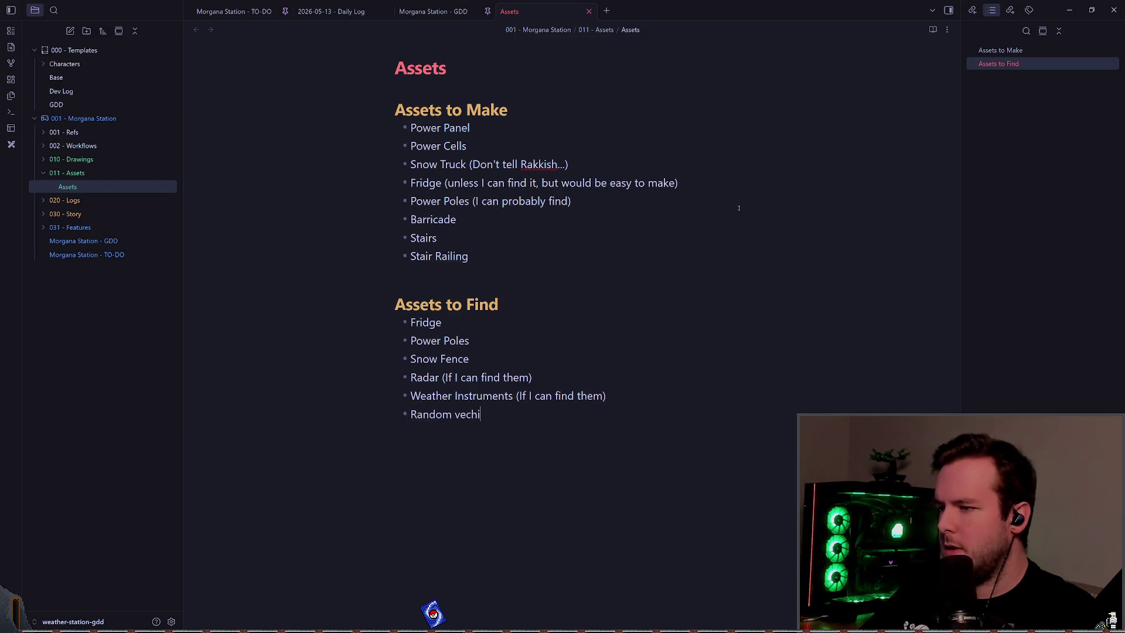
pyautogui.press('BackSpace')
pyautogui.press('BackSpace')
pyautogui.press('BackSpace')
pyautogui.write('he')
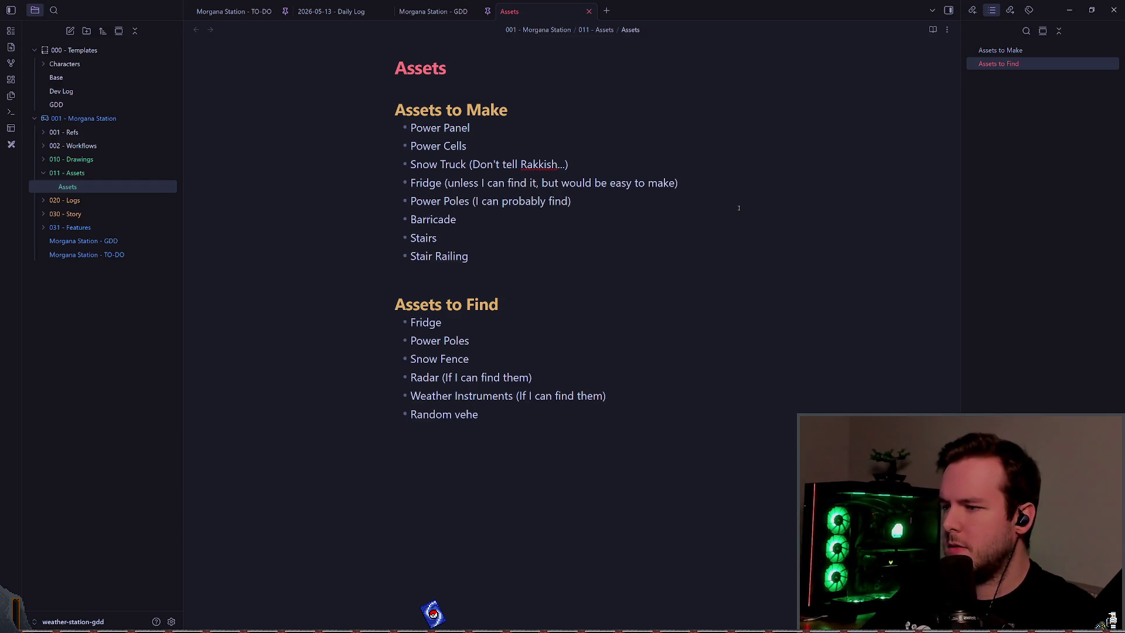
pyautogui.press('BackSpace')
pyautogui.press('BackSpace')
pyautogui.press('BackSpace')
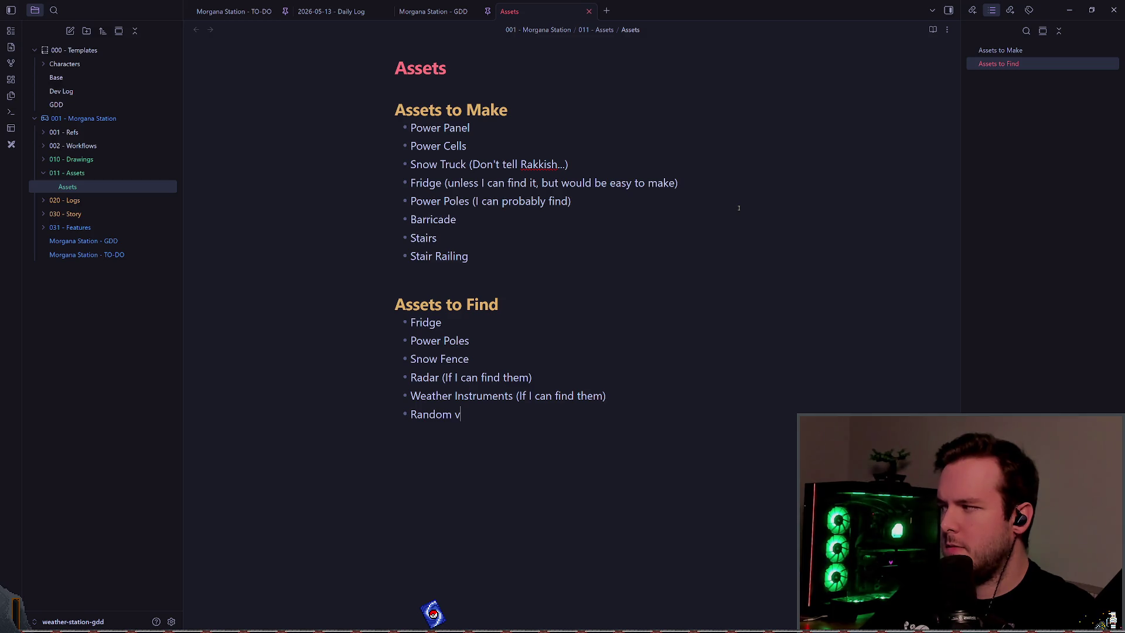
# - Append periods to the Weather Instruments, Radar and Power Poles items
pyautogui.press('Up')
pyautogui.press('End')
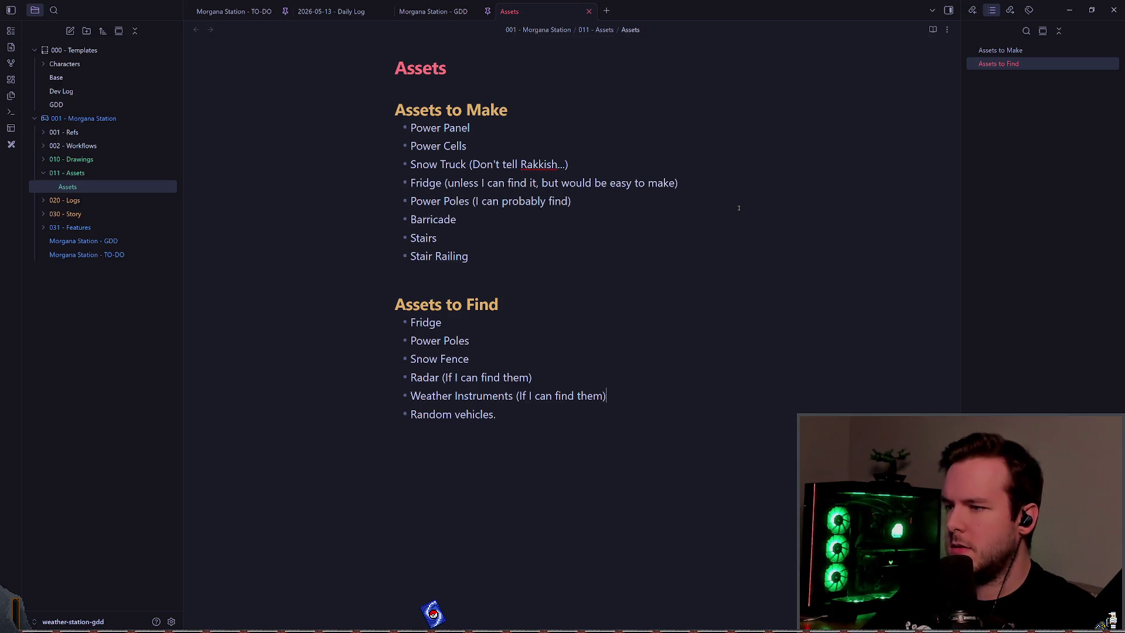
pyautogui.write('.')
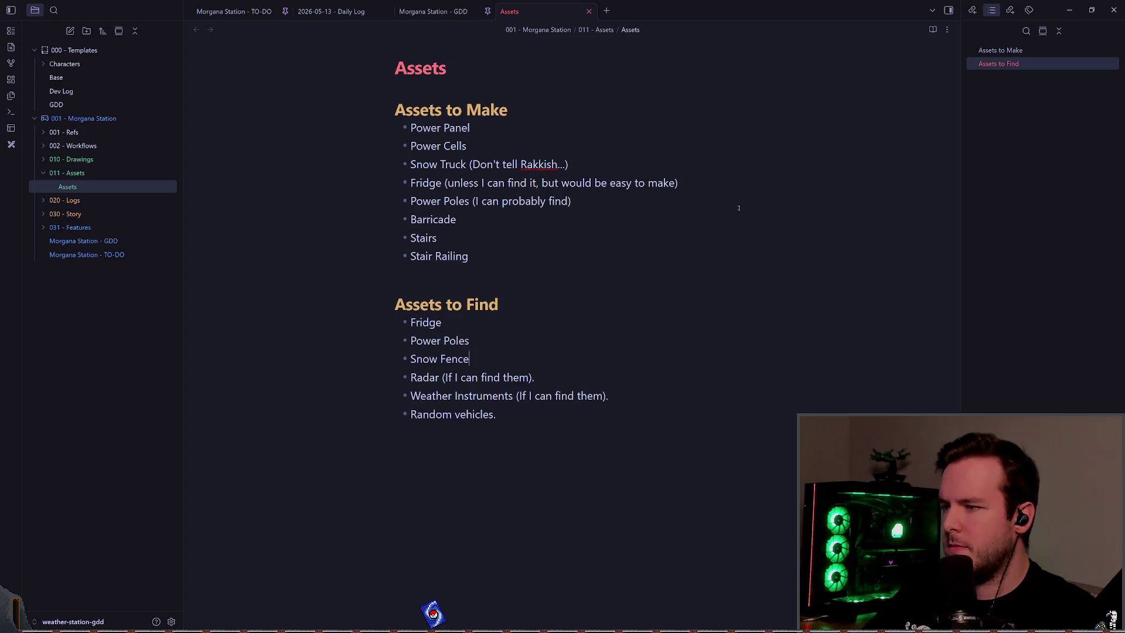
pyautogui.press('Up')
pyautogui.press('End')
pyautogui.write('.')
pyautogui.press('Up')
pyautogui.press('End')
pyautogui.press('Up')
pyautogui.press('Down')
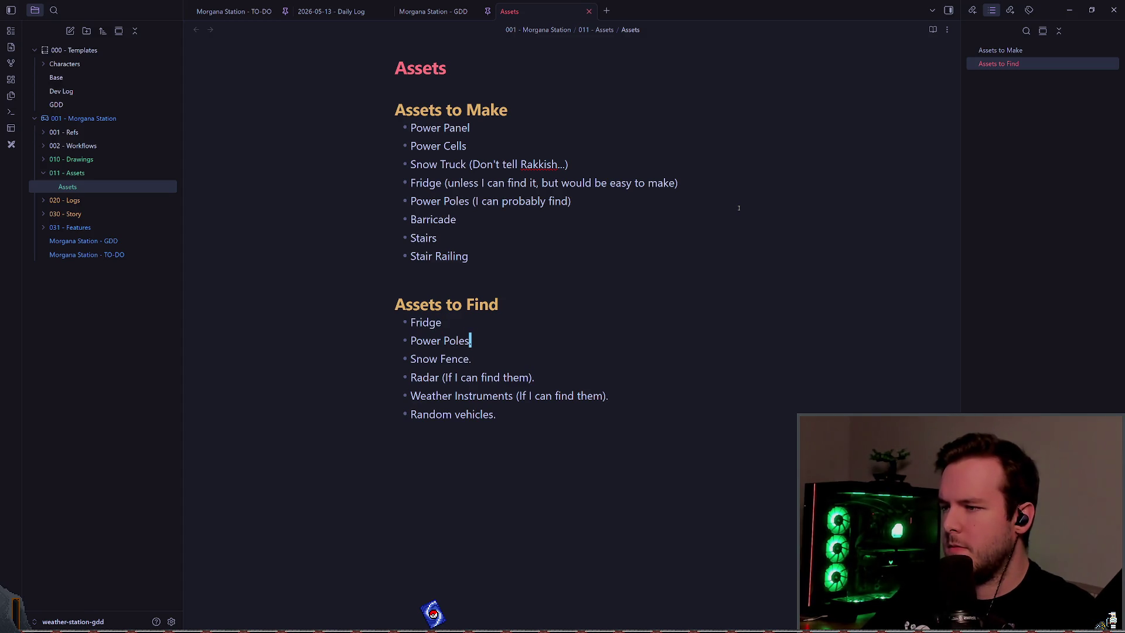
# - Append periods to Fridge and the Assets to Make items Stair Railing, Stairs and Barricade
pyautogui.press('Up')
pyautogui.write('.')
pyautogui.press('Up')
pyautogui.press('Up')
pyautogui.press('Up')
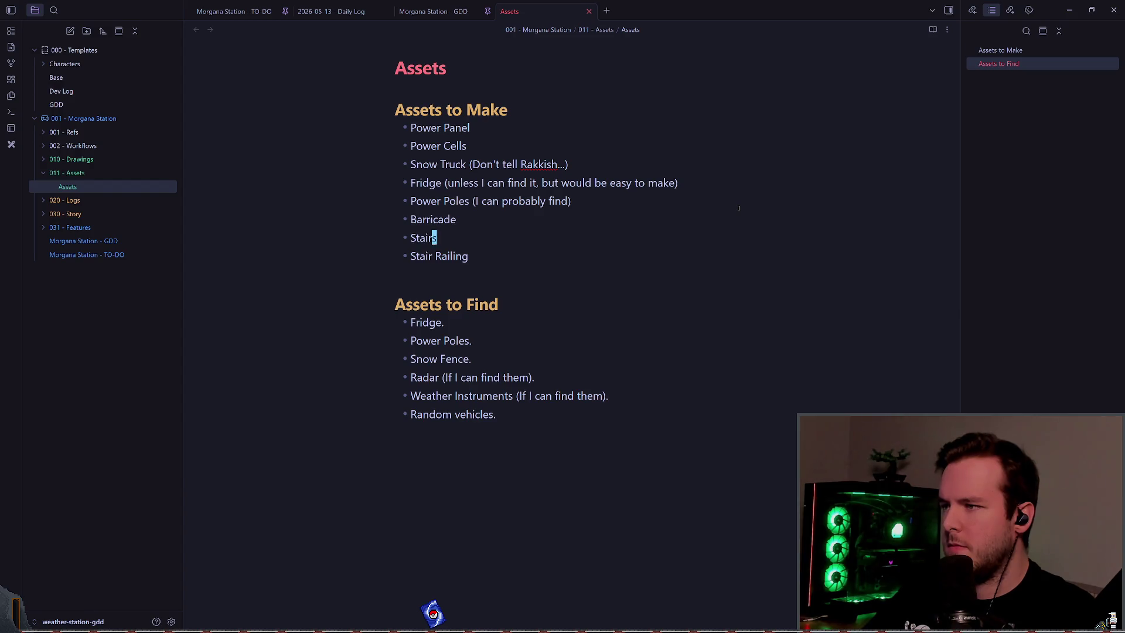
pyautogui.press('Down')
pyautogui.press('End')
pyautogui.write('.')
pyautogui.press('Up')
pyautogui.write('.')
pyautogui.press('Up')
pyautogui.press('End')
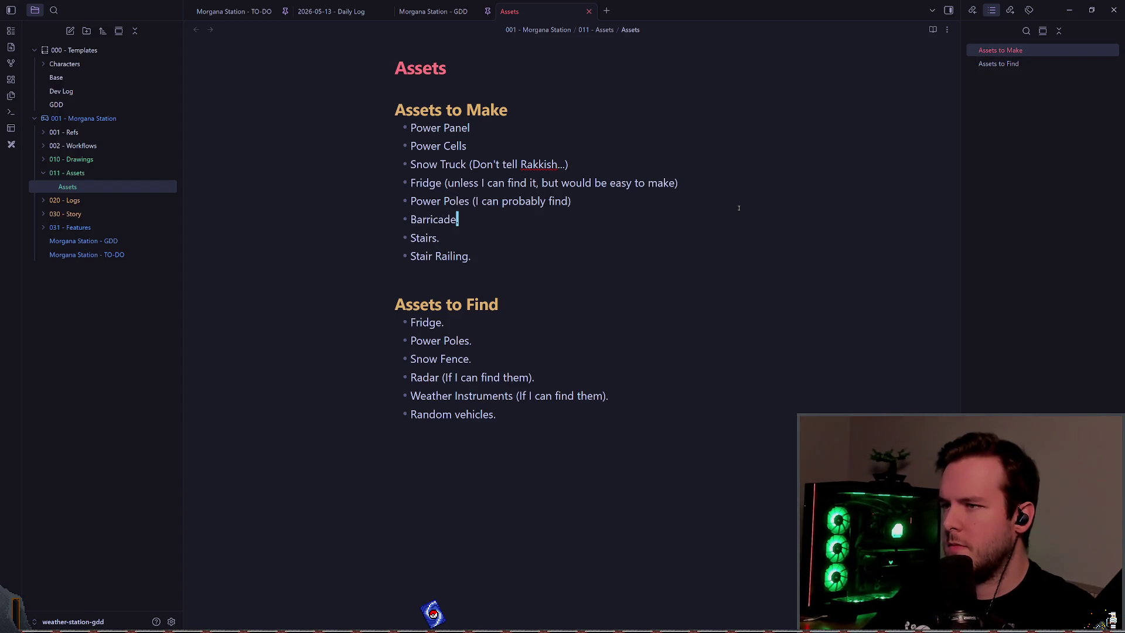
pyautogui.write('.')
pyautogui.press('Up')
pyautogui.press('End')
pyautogui.press('Up')
pyautogui.press('Up')
# - Add the final period to the Power Poles item before viewing the Godot world scene
pyautogui.write('.')
pyautogui.press('Down')
pyautogui.press('Down')
pyautogui.press('Down')
pyautogui.press('Down')
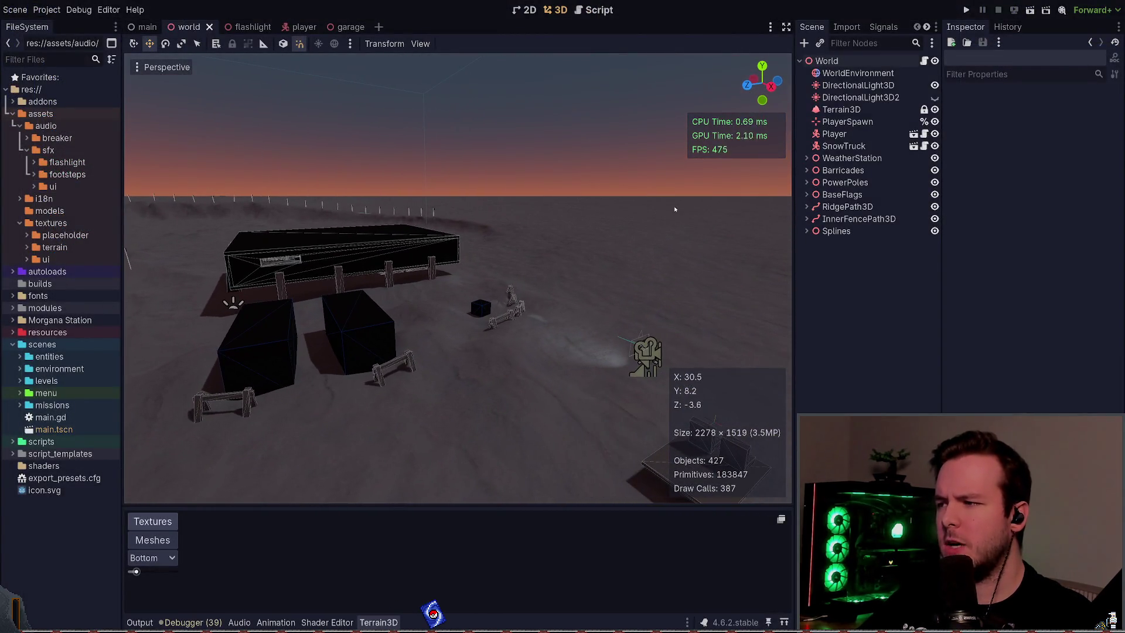
# - Add a 'Snow Collector' item to Assets to Make
pyautogui.write('- Snow Collector')
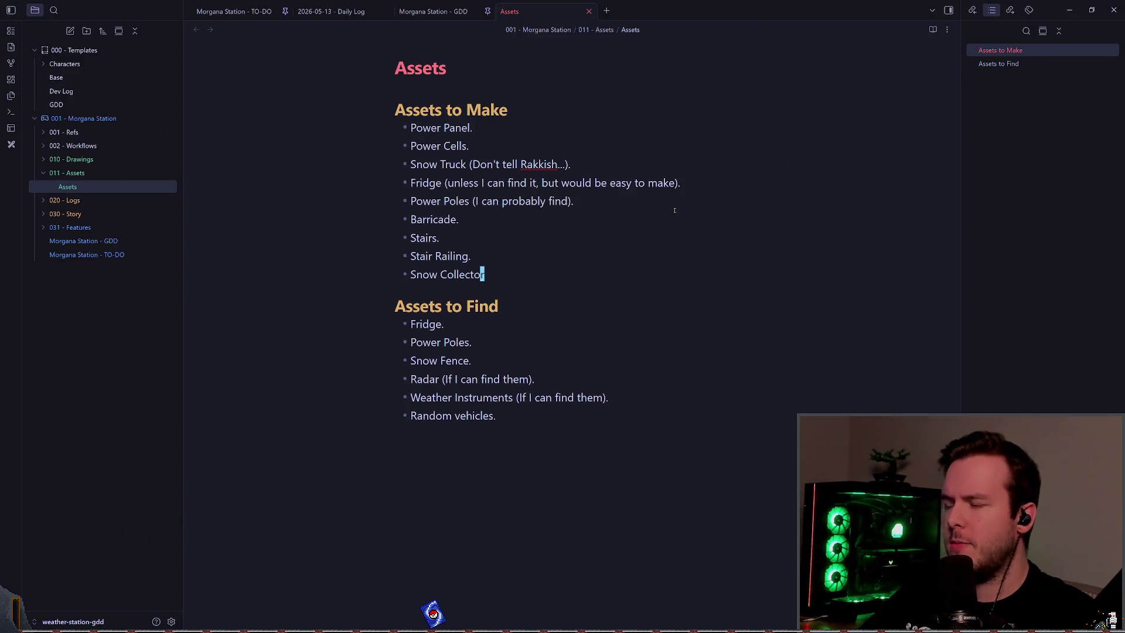
pyautogui.hotkey('alt', 'Tab')
pyautogui.press('w')
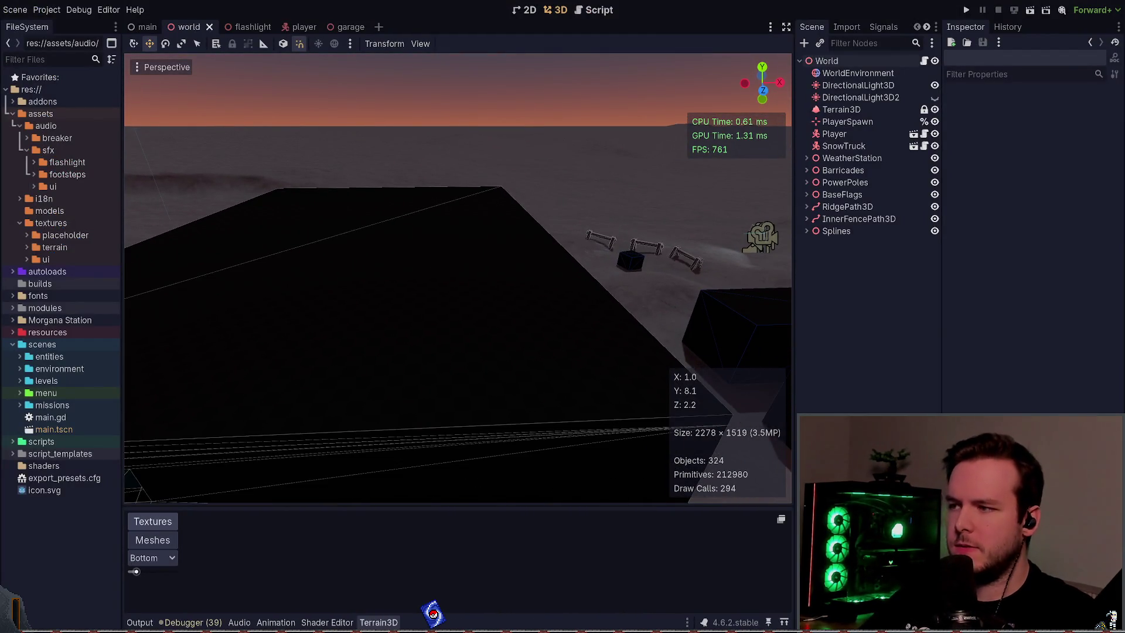
pyautogui.hotkey('alt', 'Tab')
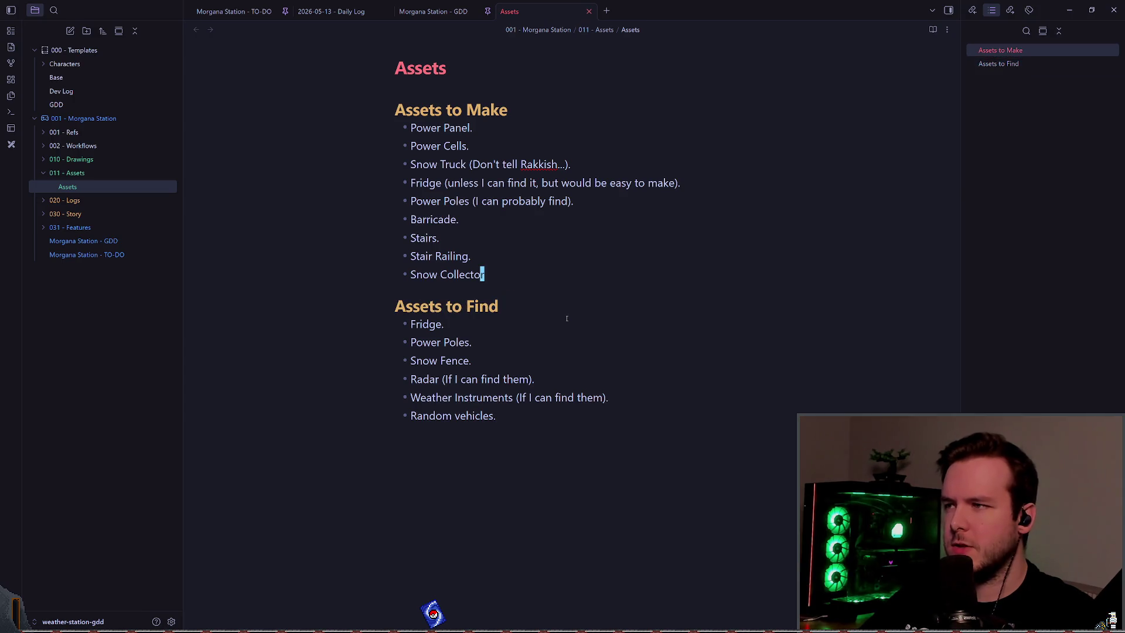
# - Add 'Stove (I should be able to find this)' below it and run the game with F5
pyautogui.press('Return')
pyautogui.write('Stove (')
pyautogui.write('I should be able ')
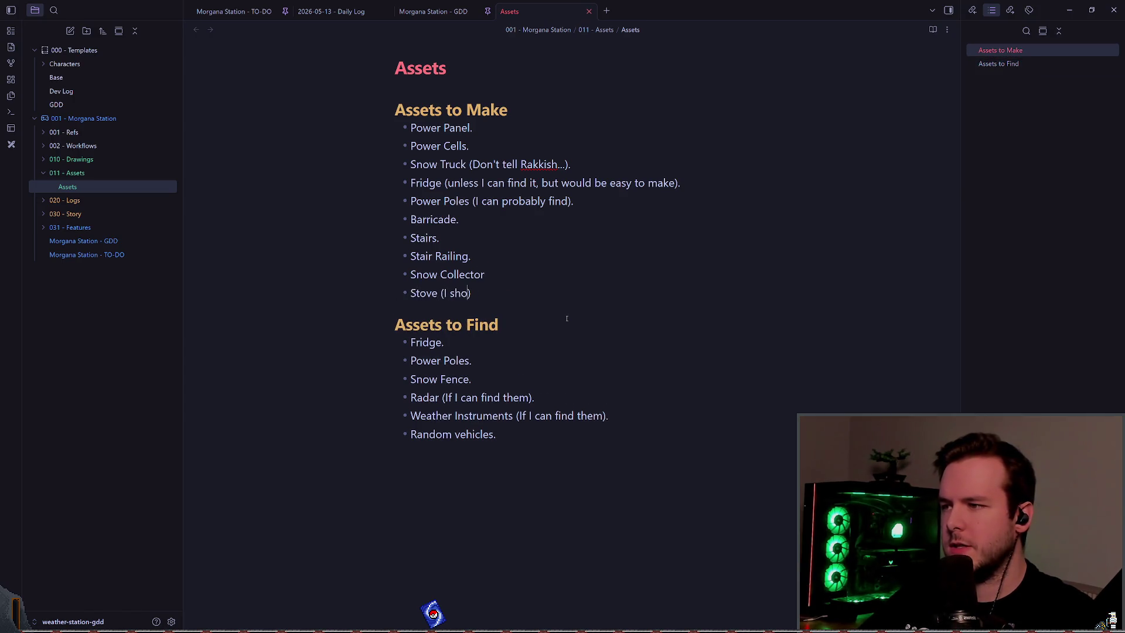
pyautogui.write('to find this')
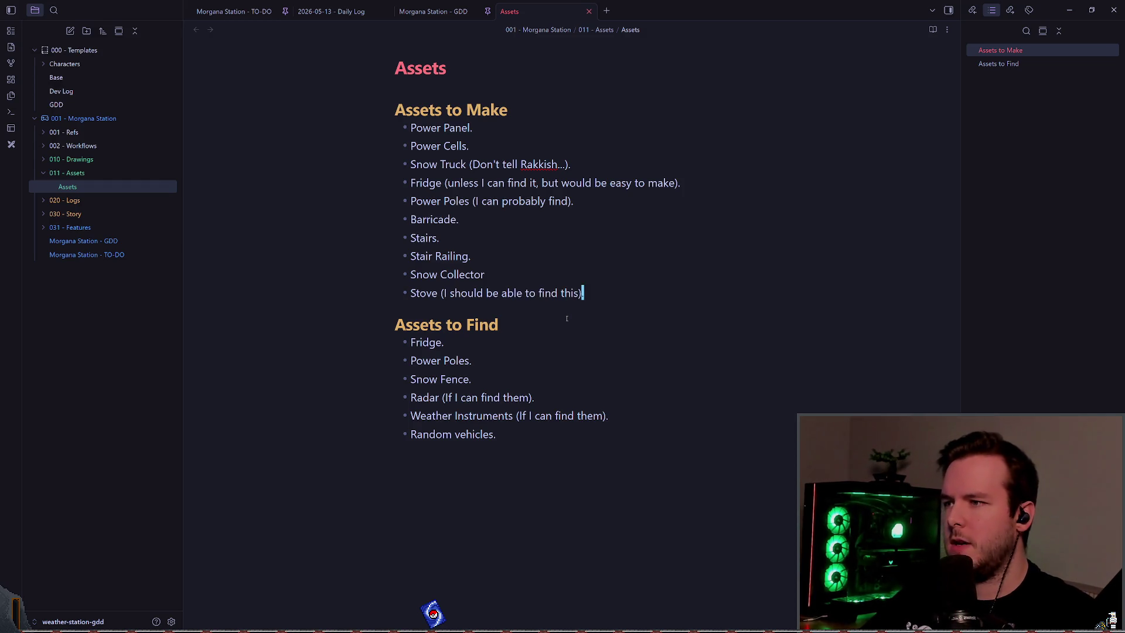
pyautogui.hotkey('alt', 'Tab')
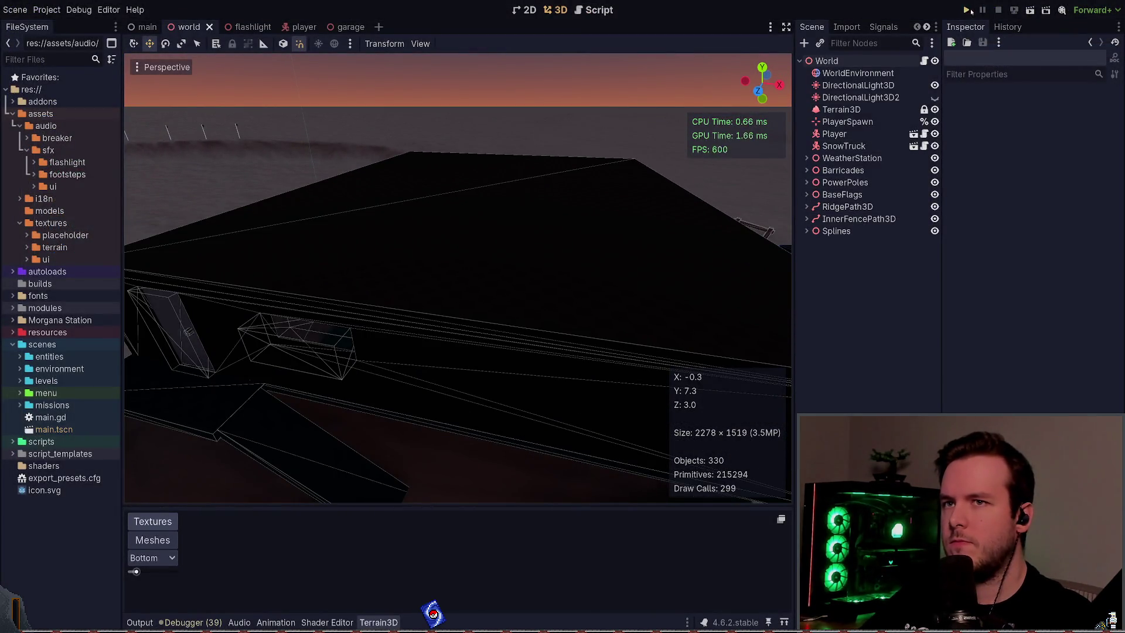
pyautogui.press('F5')
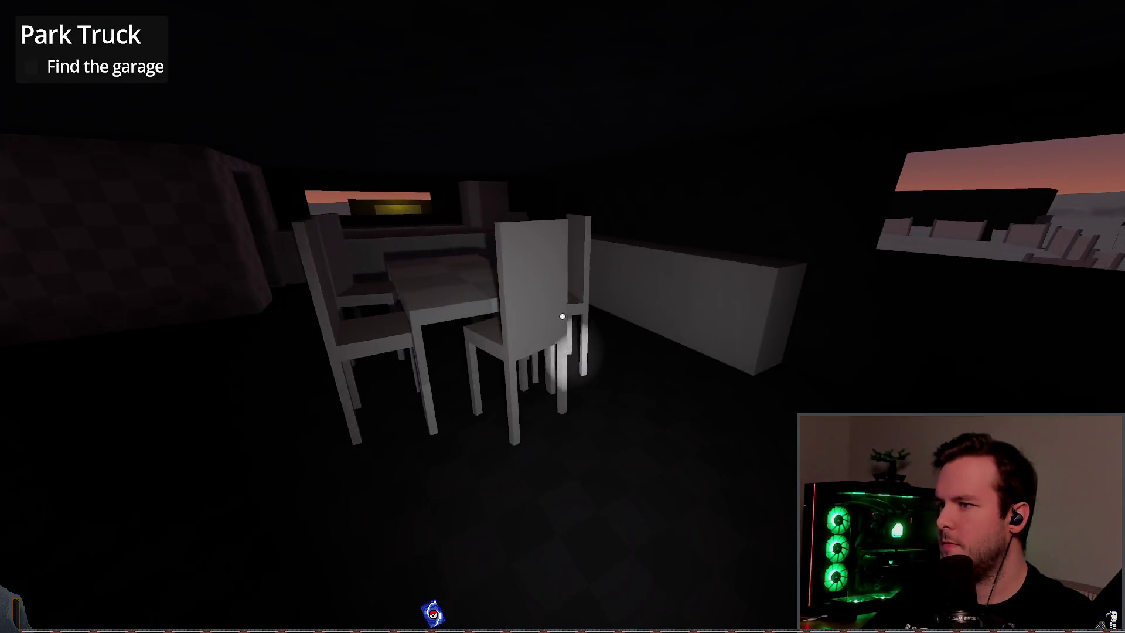
# - Add Chairs, Tables and TV items after Random vehicles. in Assets to Find
pyautogui.hotkey('alt', 'Tab')
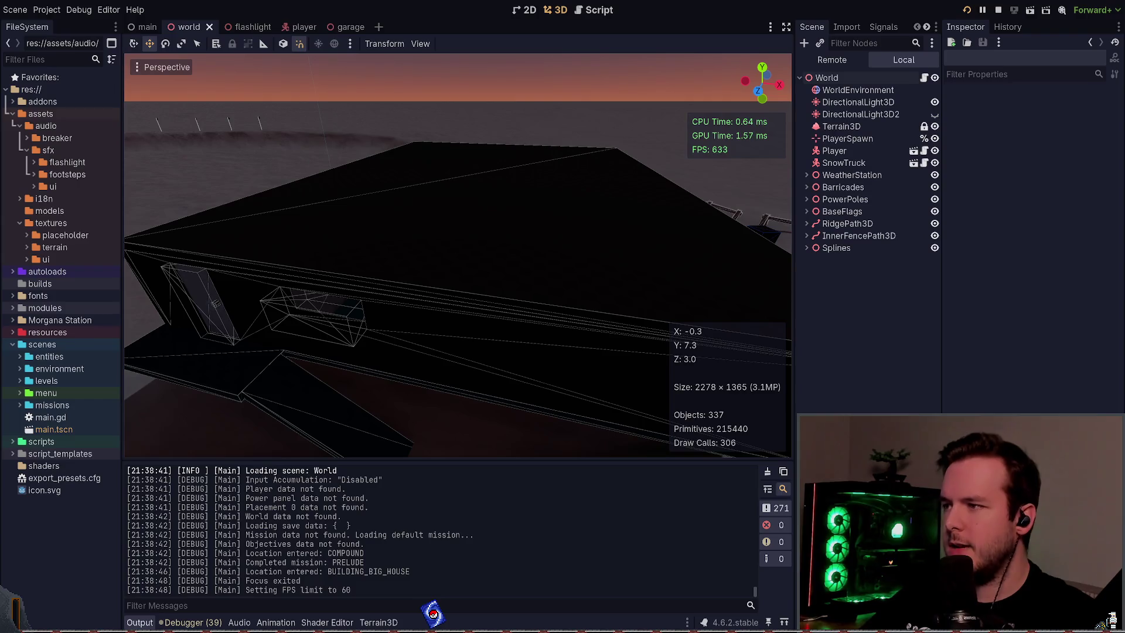
pyautogui.hotkey('alt', 'Tab')
pyautogui.click(563, 317)
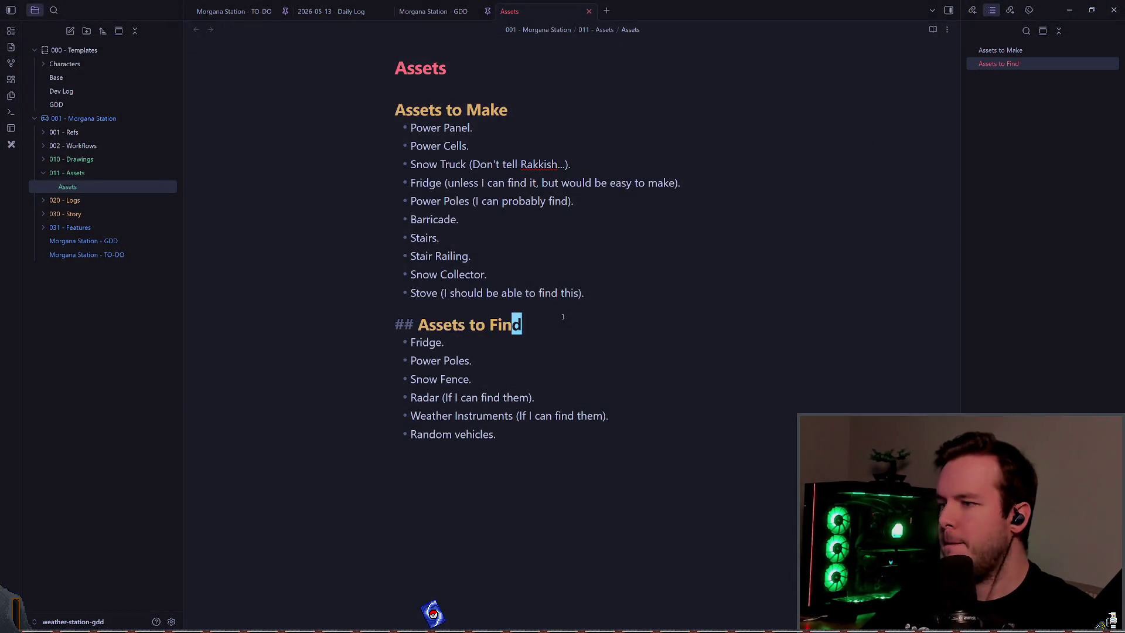
pyautogui.press('Down')
pyautogui.press('Down')
pyautogui.press('Down')
pyautogui.press('Return')
pyautogui.write('Chairs')
pyautogui.press('Return')
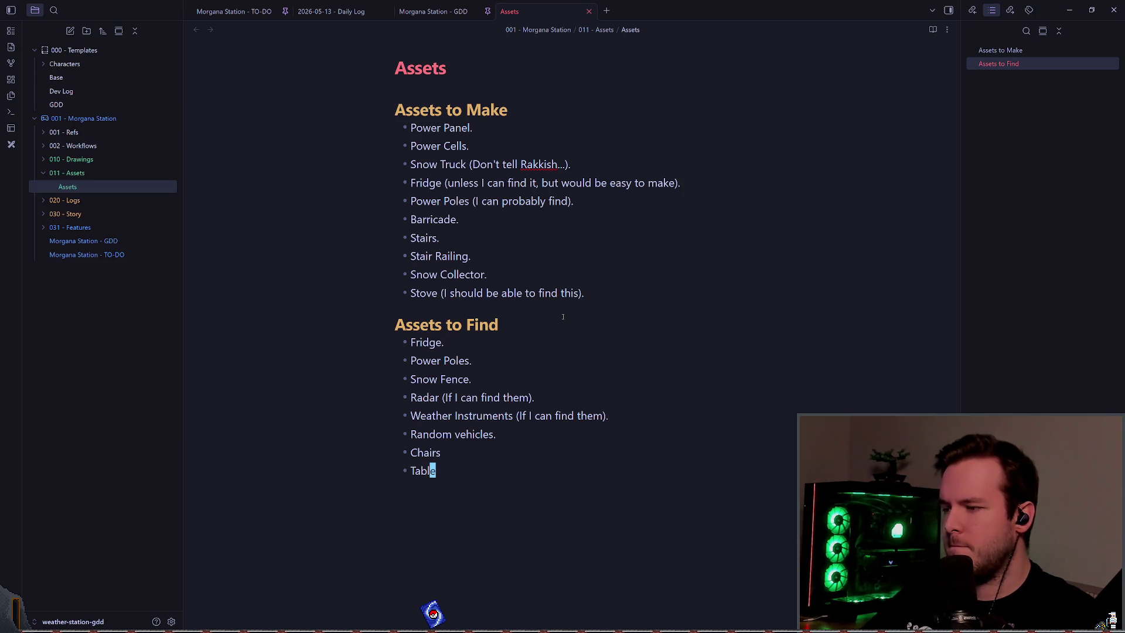
pyautogui.press('Return')
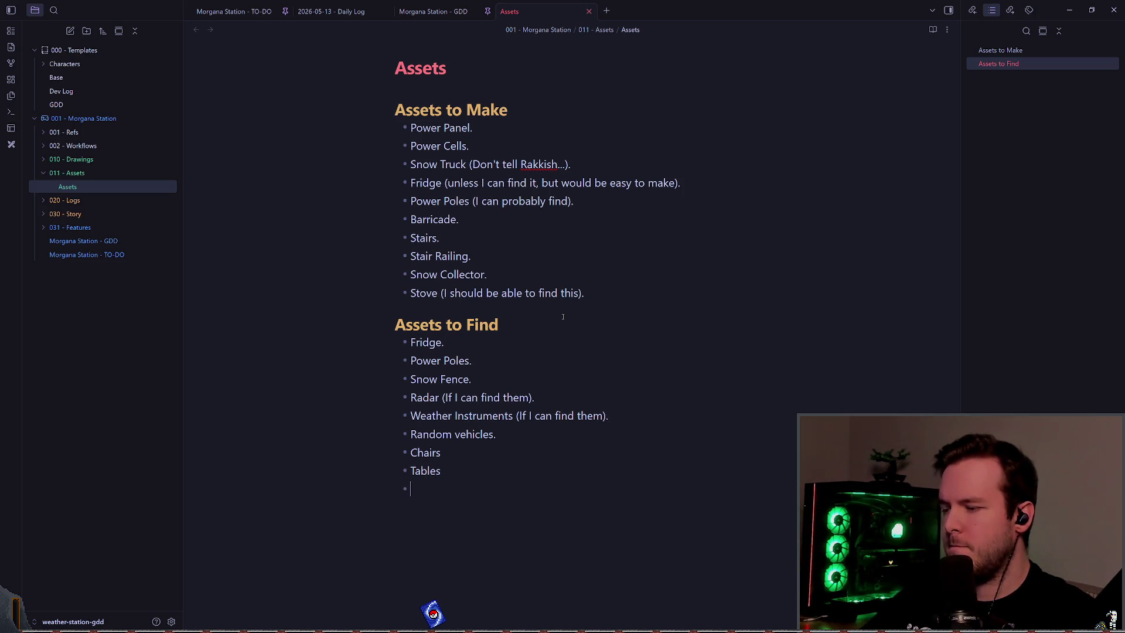
pyautogui.write('TV')
pyautogui.hotkey('shift', 'Left')
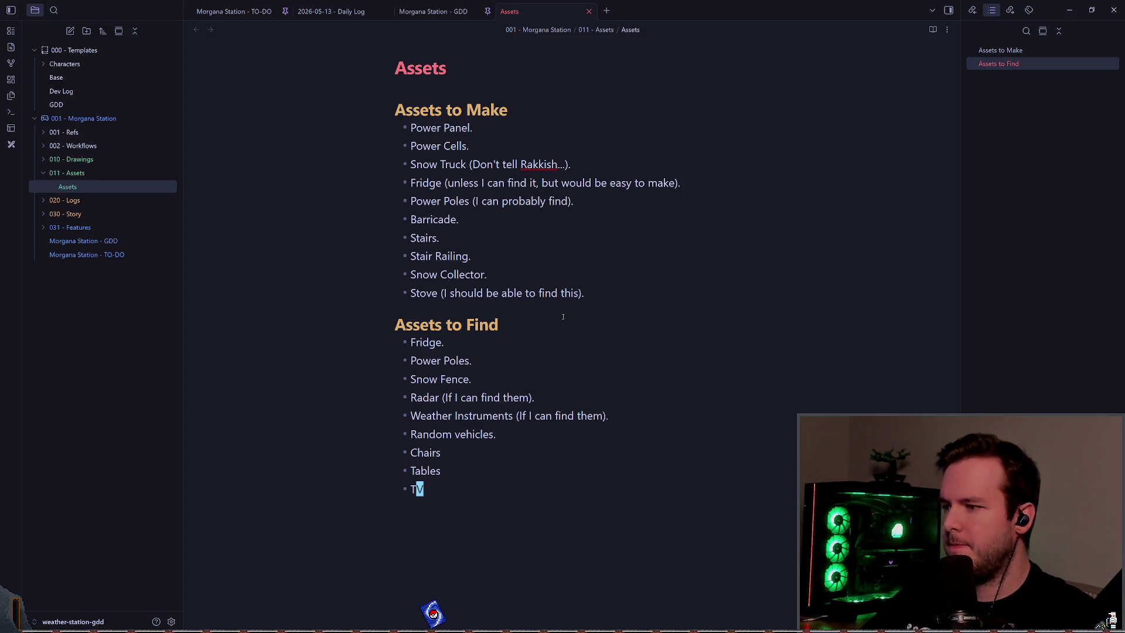
# - Finish Monitors as 'Monitors (I should be able to find this).' and start a new bullet below
pyautogui.hotkey('alt', 'Tab')
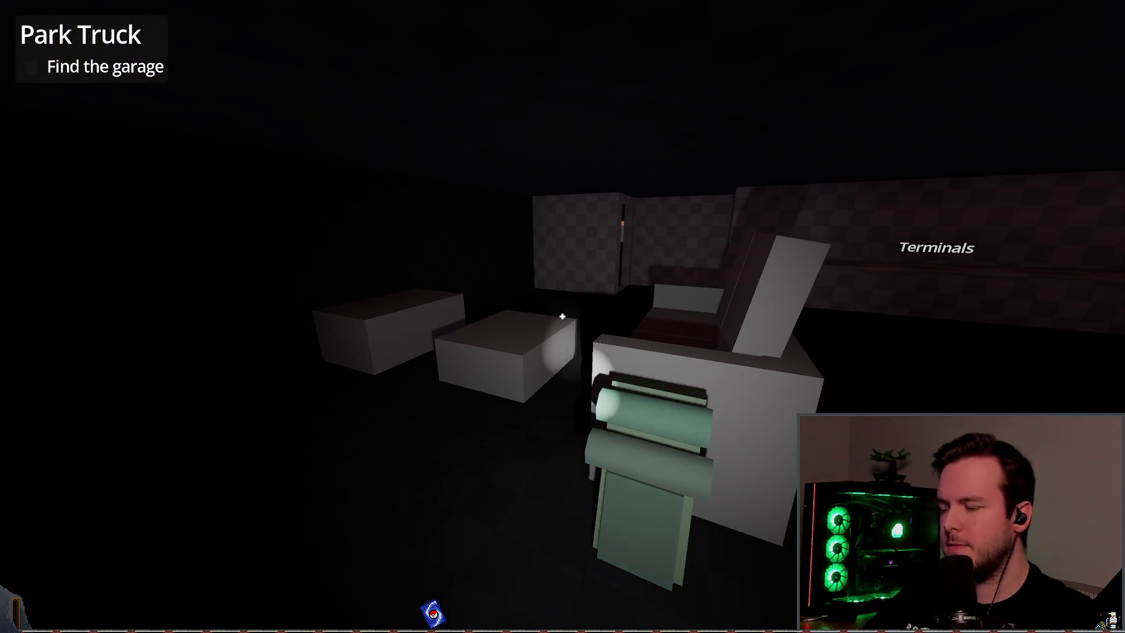
pyautogui.hotkey('alt', 'Tab')
pyautogui.hotkey('alt', 'Tab')
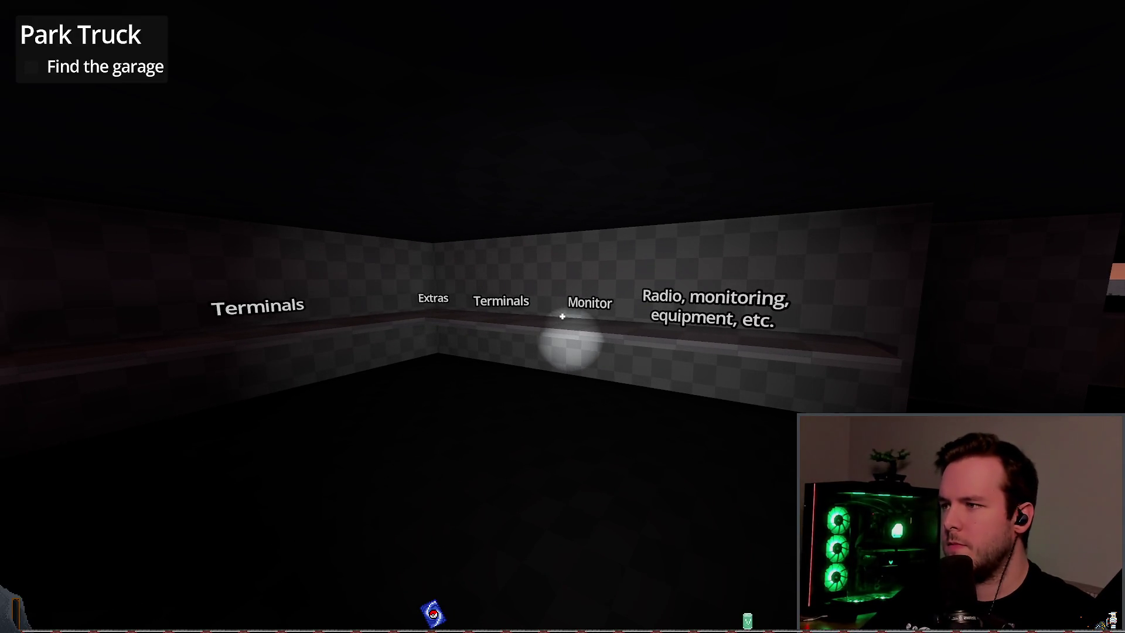
pyautogui.hotkey('alt', 'Tab')
pyautogui.press('Up')
pyautogui.press('Up')
pyautogui.press('Up')
pyautogui.press('End')
pyautogui.press('Return')
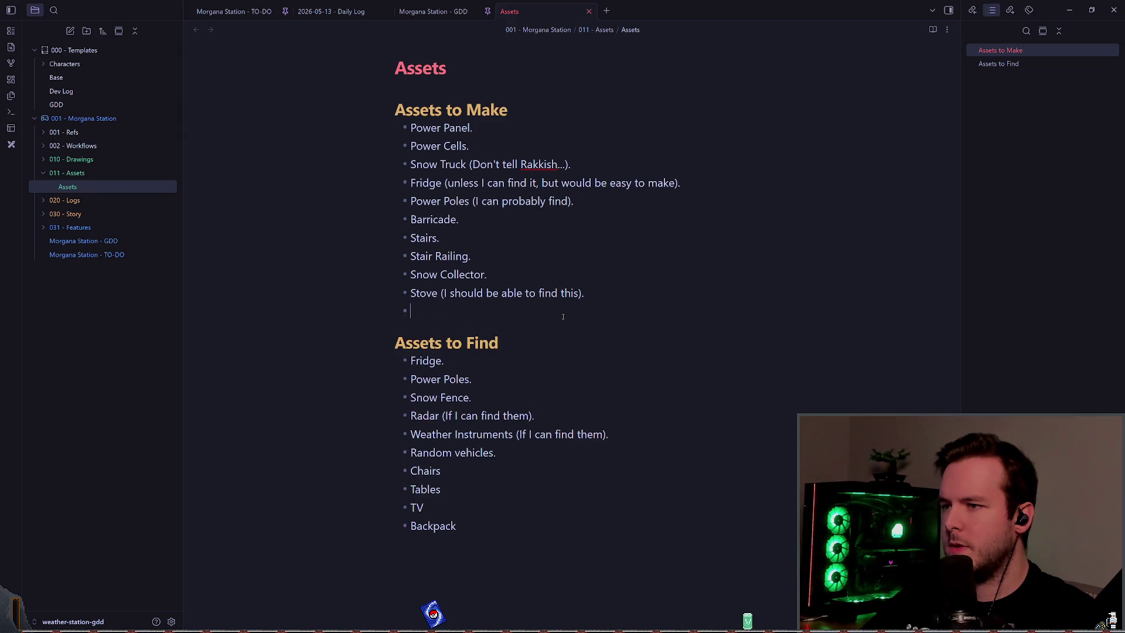
pyautogui.write('I should be able to find this')
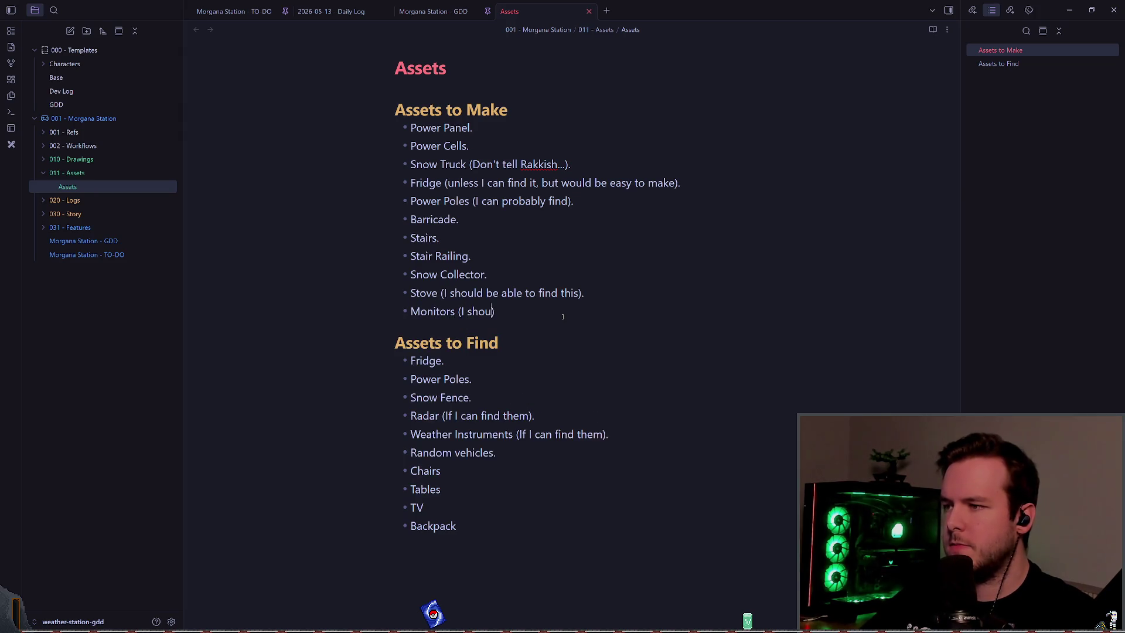
pyautogui.press('End')
pyautogui.write('>')
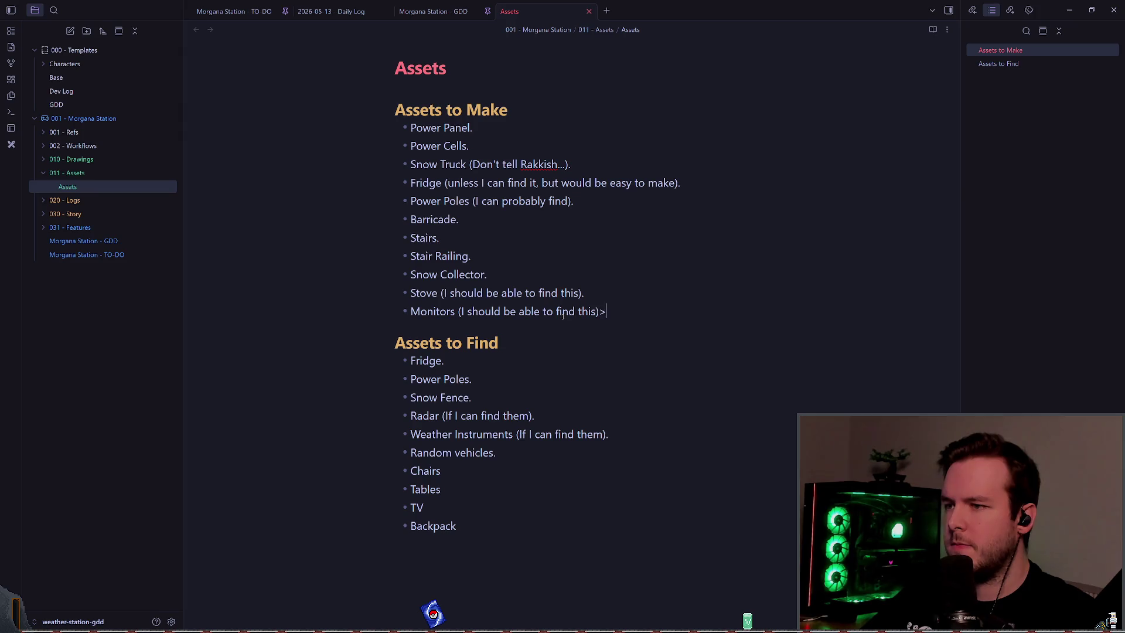
pyautogui.hotkey('shift', 'Left')
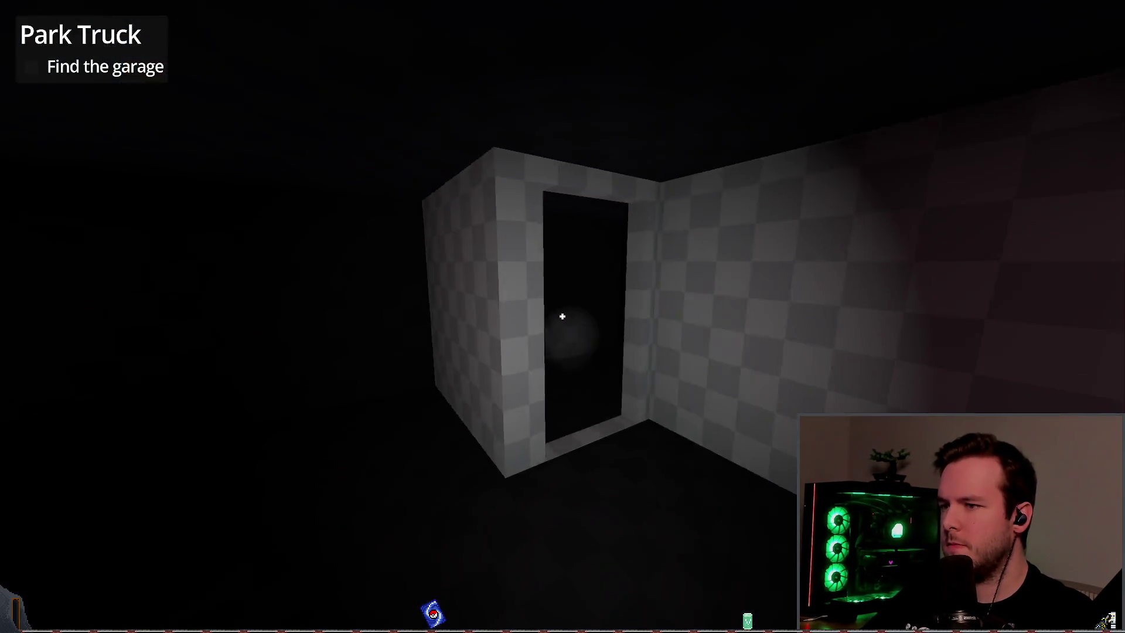
pyautogui.press('w')
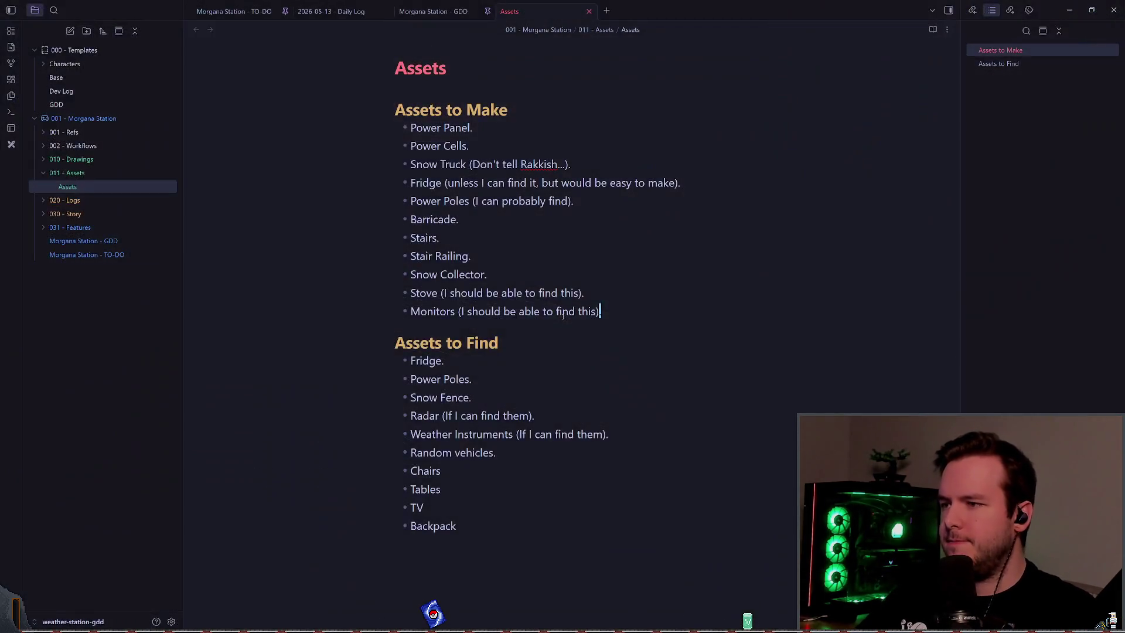
pyautogui.press('Return')
# - Add Beds and Random Supplies to Assets to Find at the main list level
pyautogui.write('B')
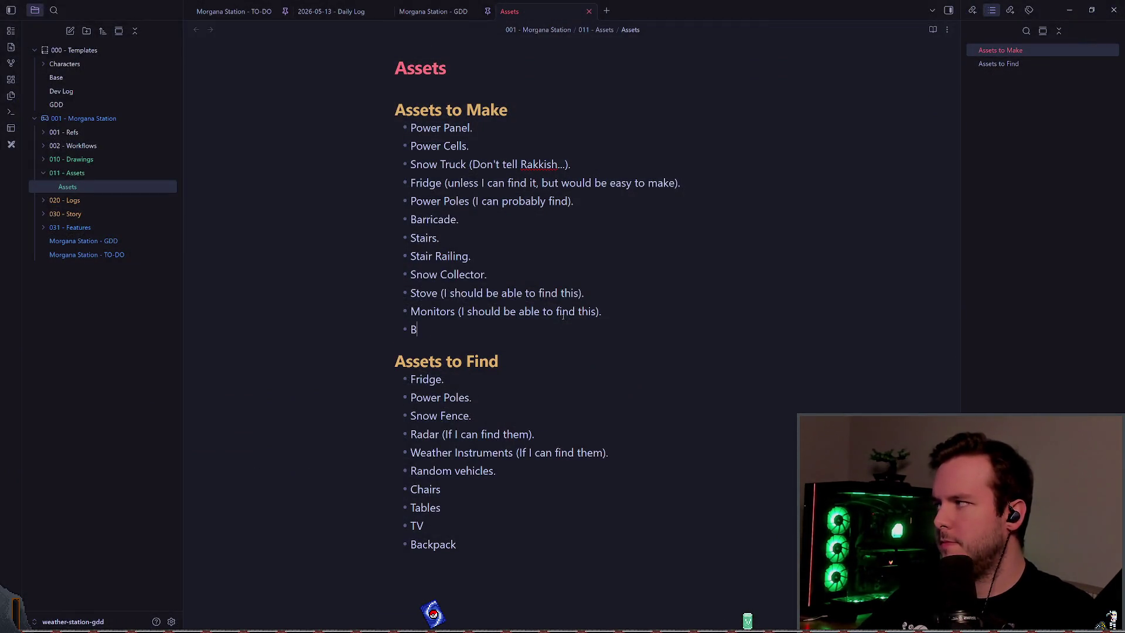
pyautogui.press('Escape')
pyautogui.press('d')
pyautogui.press('d')
pyautogui.press('j')
pyautogui.press('j')
pyautogui.press('j')
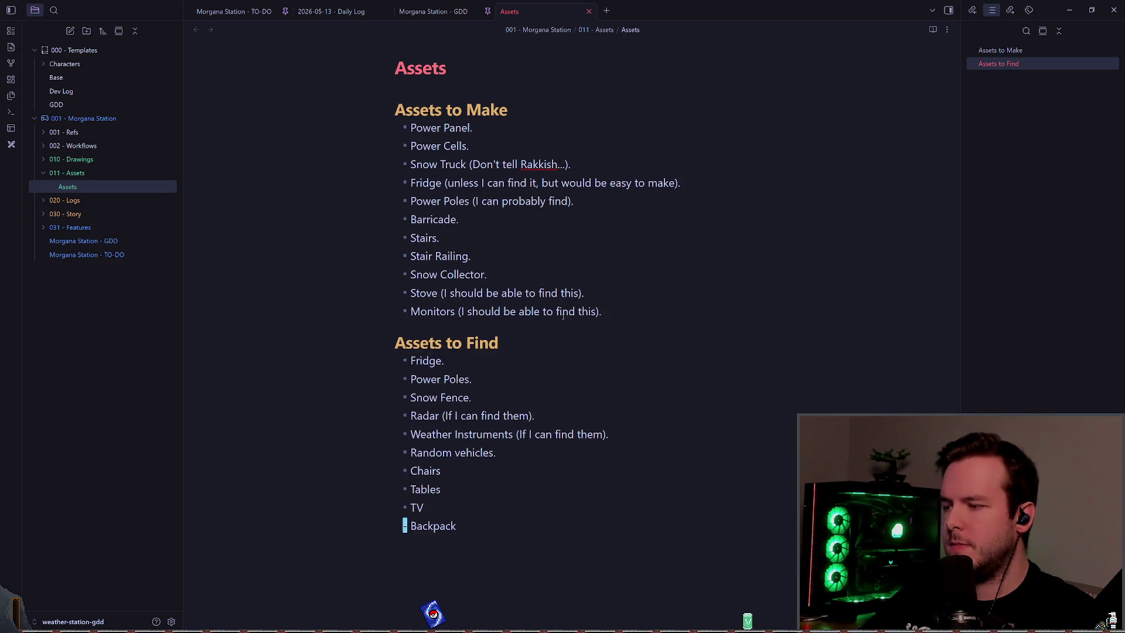
pyautogui.write('Beds')
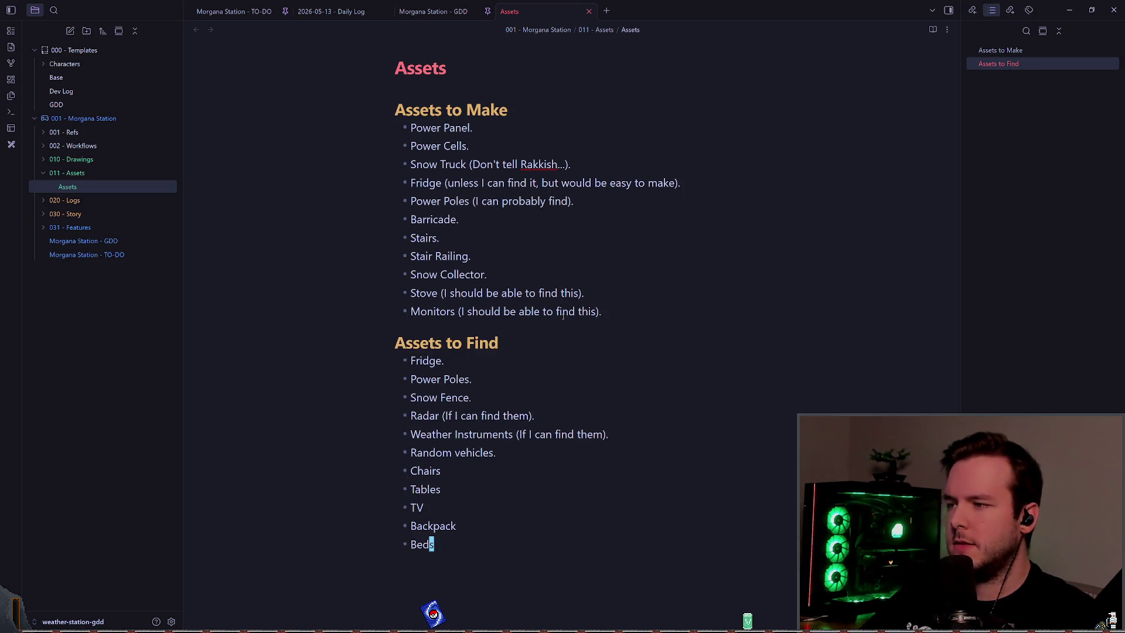
pyautogui.press('>')
pyautogui.press('>')
pyautogui.press('less')
pyautogui.press('less')
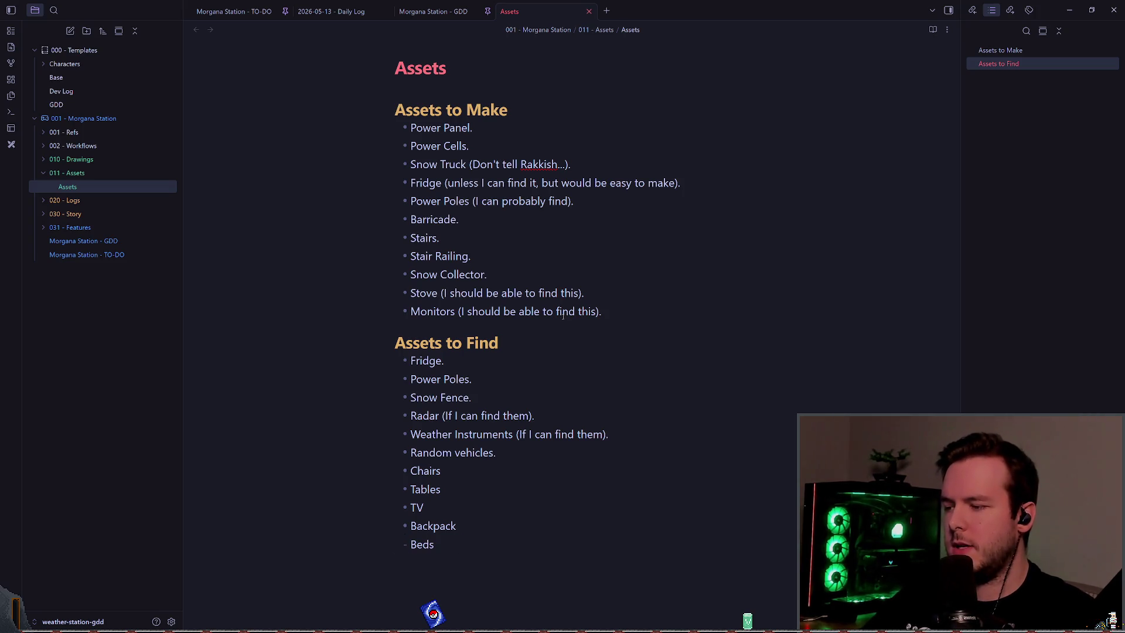
pyautogui.write('Random Supp')
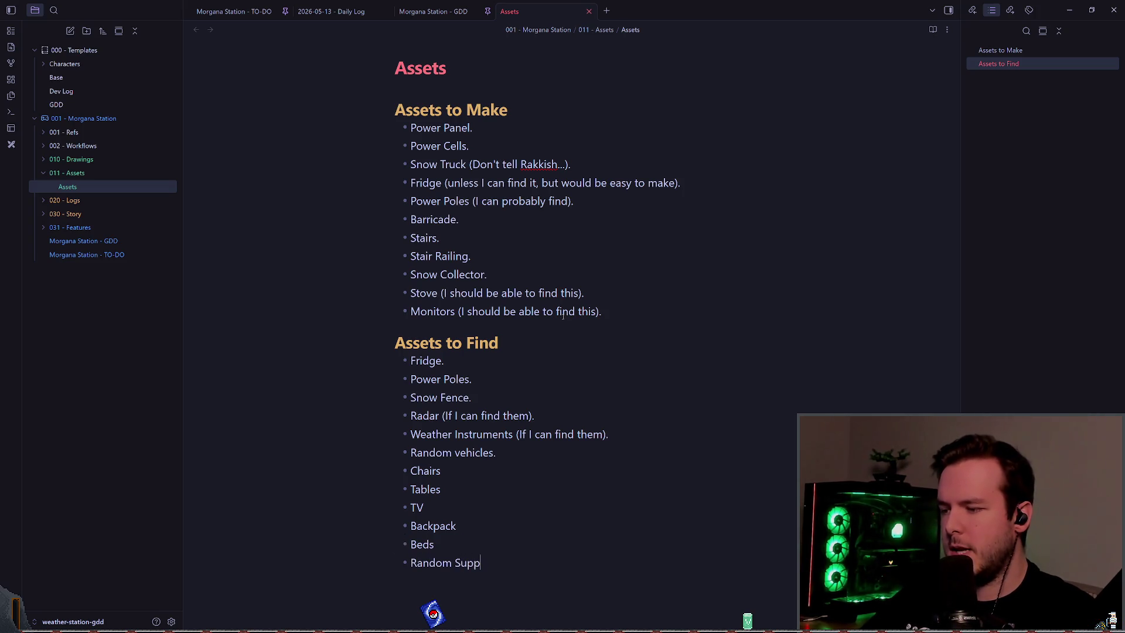
pyautogui.write('lies')
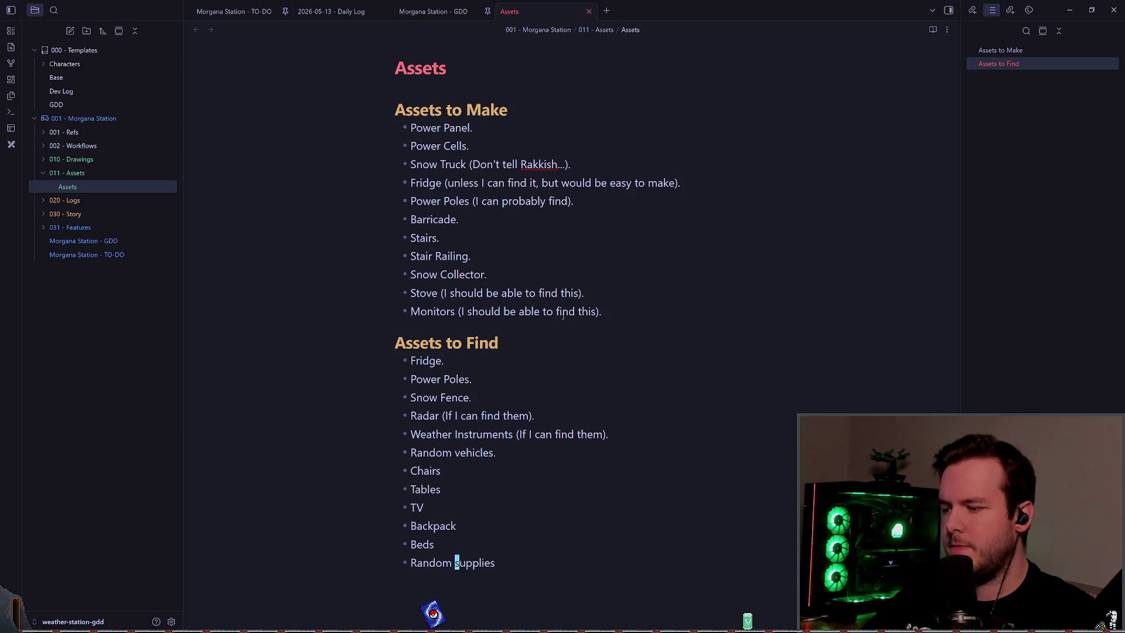
# - Add Washing Machine and Drying Machine items, fixing the Drying typo
pyautogui.hotkey('alt', 'Tab')
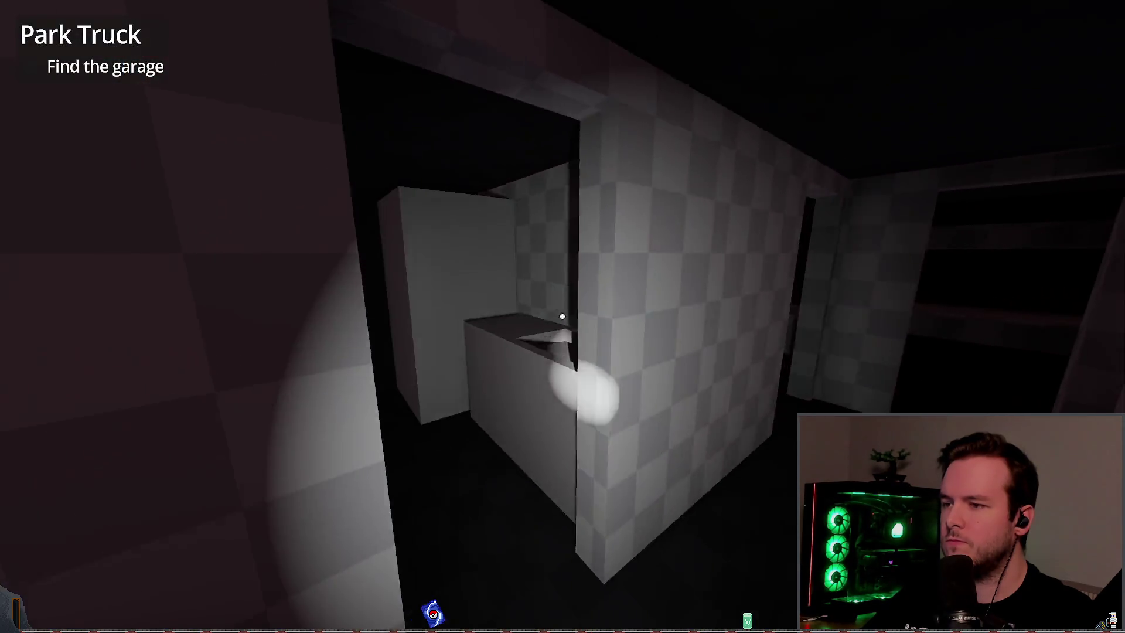
pyautogui.hotkey('alt', 'Tab')
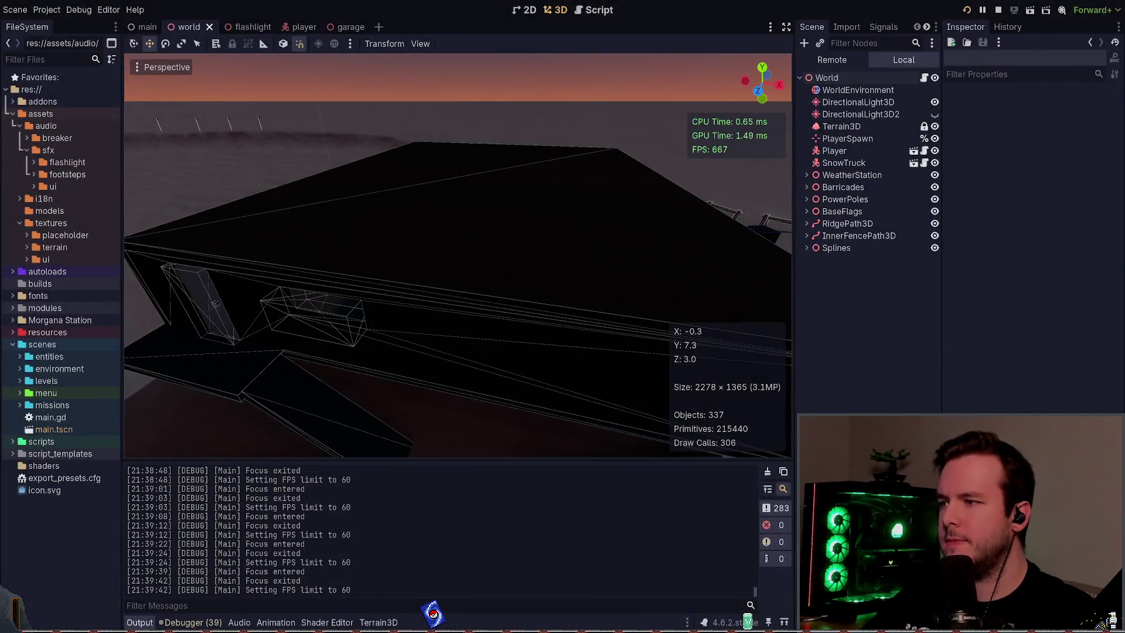
pyautogui.hotkey('alt', 'Tab')
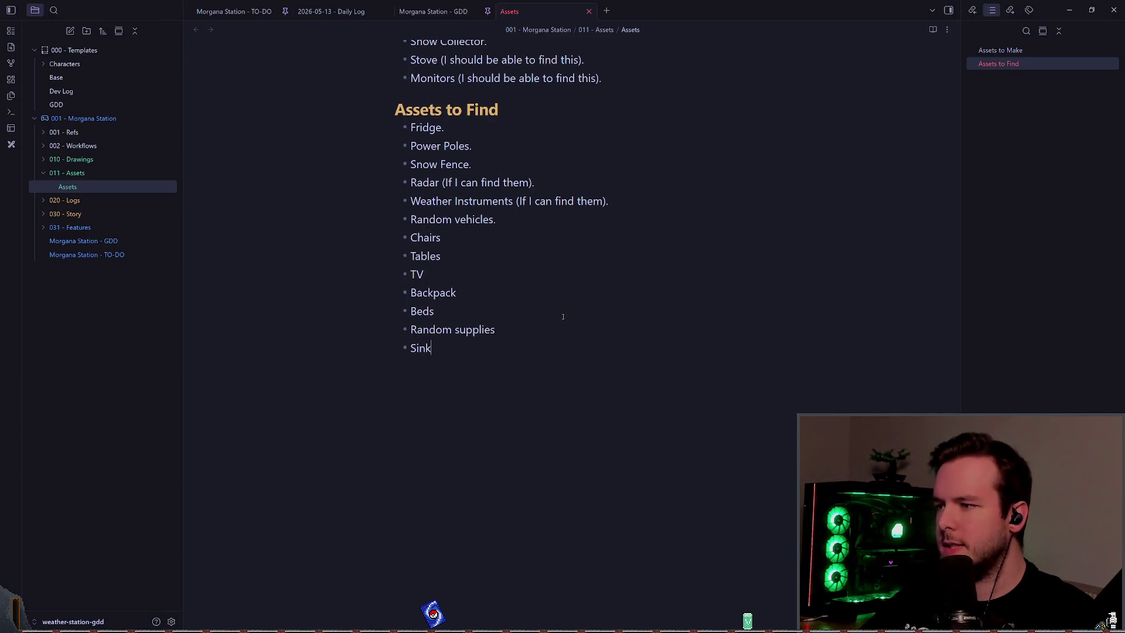
pyautogui.write('Washing Machine')
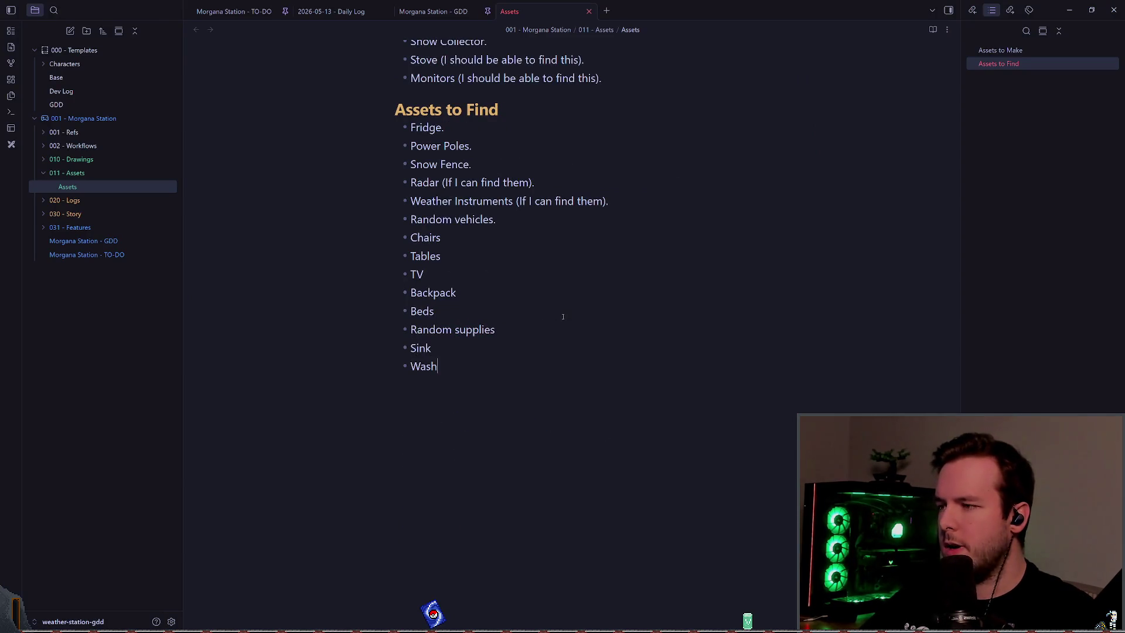
pyautogui.press('Return')
pyautogui.write('Dry')
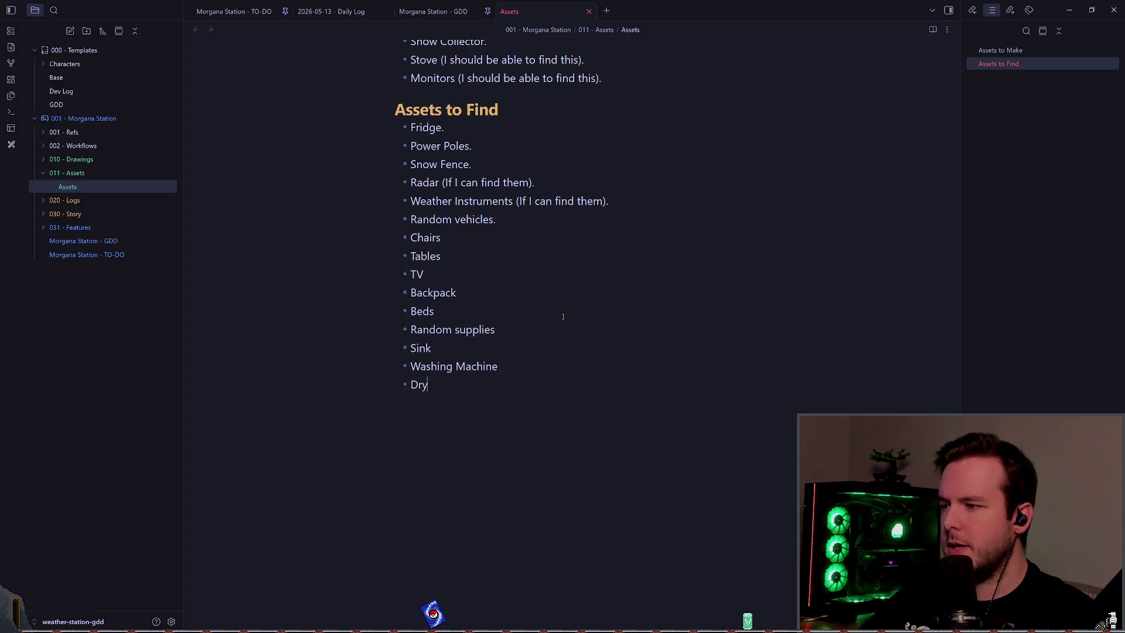
pyautogui.write('ing Mac')
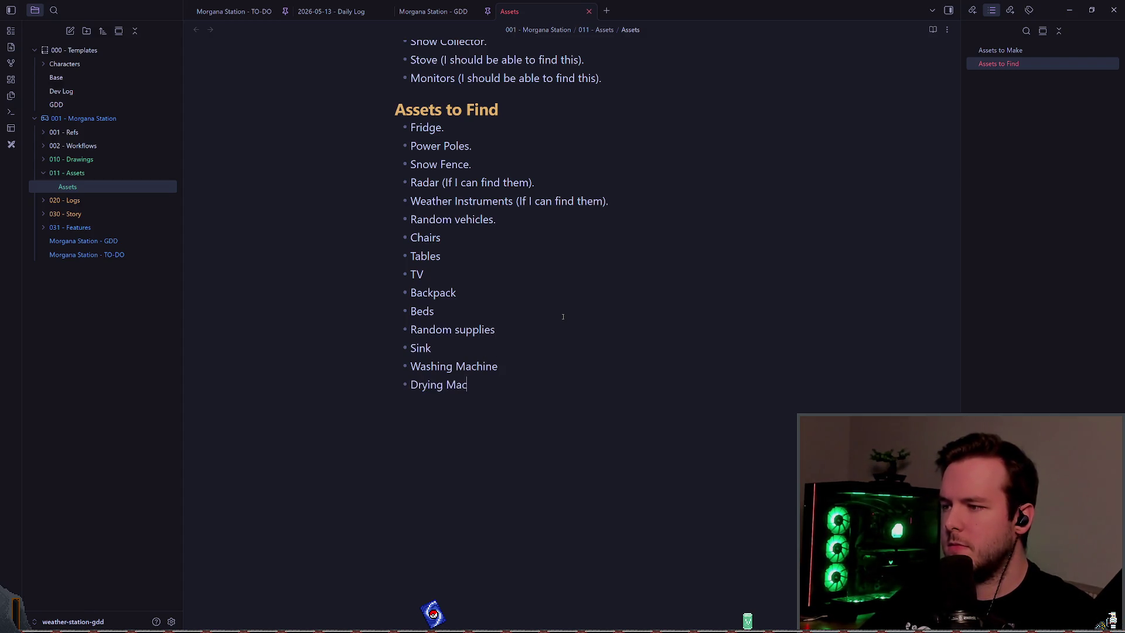
pyautogui.write('hine')
pyautogui.press('Return')
# - Test-run the Godot scene with F5, then add Toilet, correcting the 'Tiolet' misspelling
pyautogui.hotkey('alt', 'Tab')
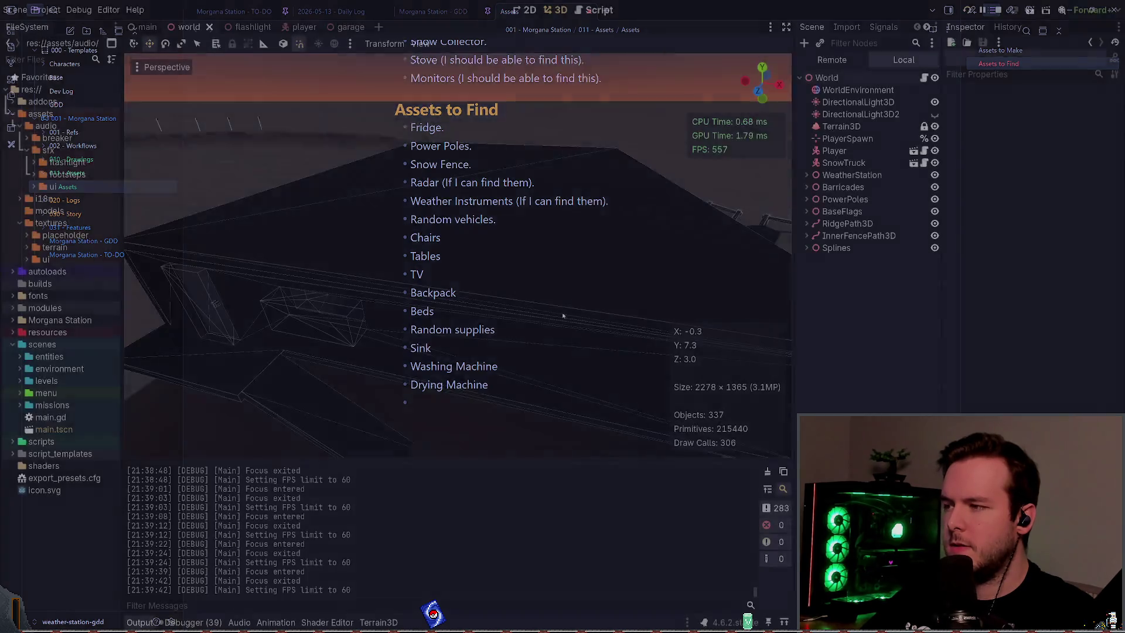
pyautogui.press('F5')
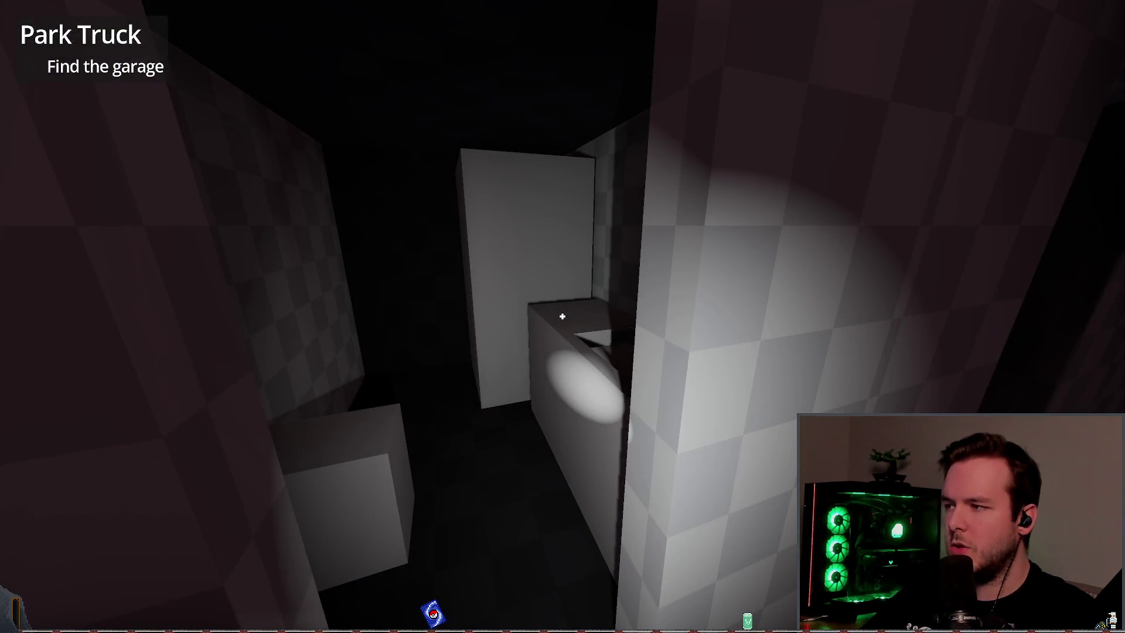
pyautogui.hotkey('alt', 'F4')
pyautogui.hotkey('alt', 'Tab')
pyautogui.write('Tiolet')
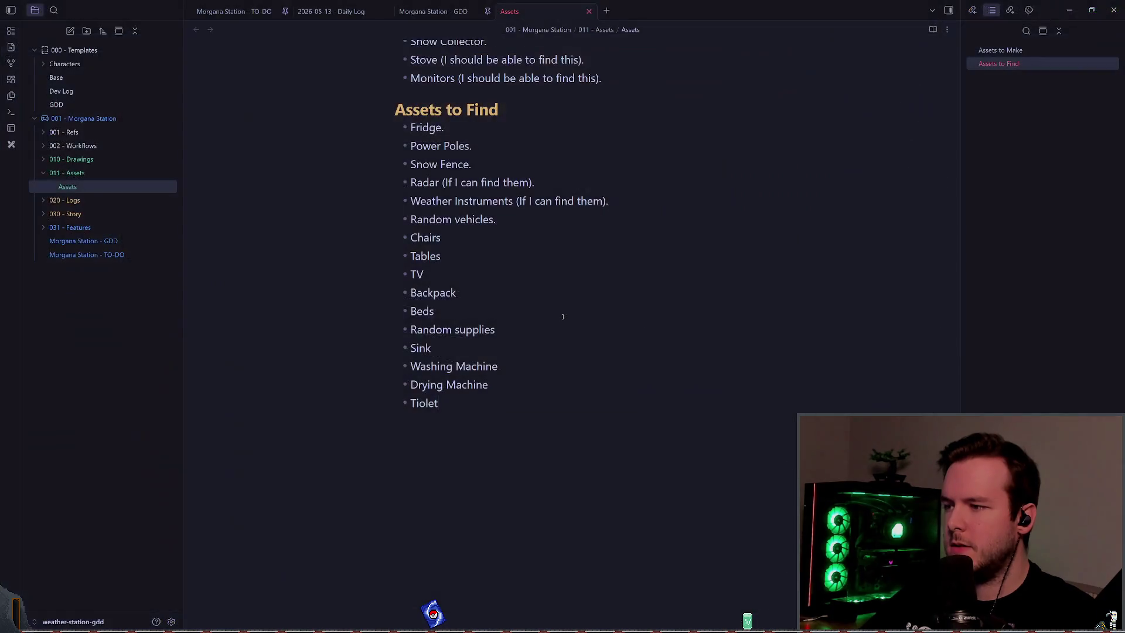
pyautogui.press('BackSpace')
pyautogui.press('BackSpace')
pyautogui.press('BackSpace')
pyautogui.write('oil')
pyautogui.hotkey('alt', 'Tab')
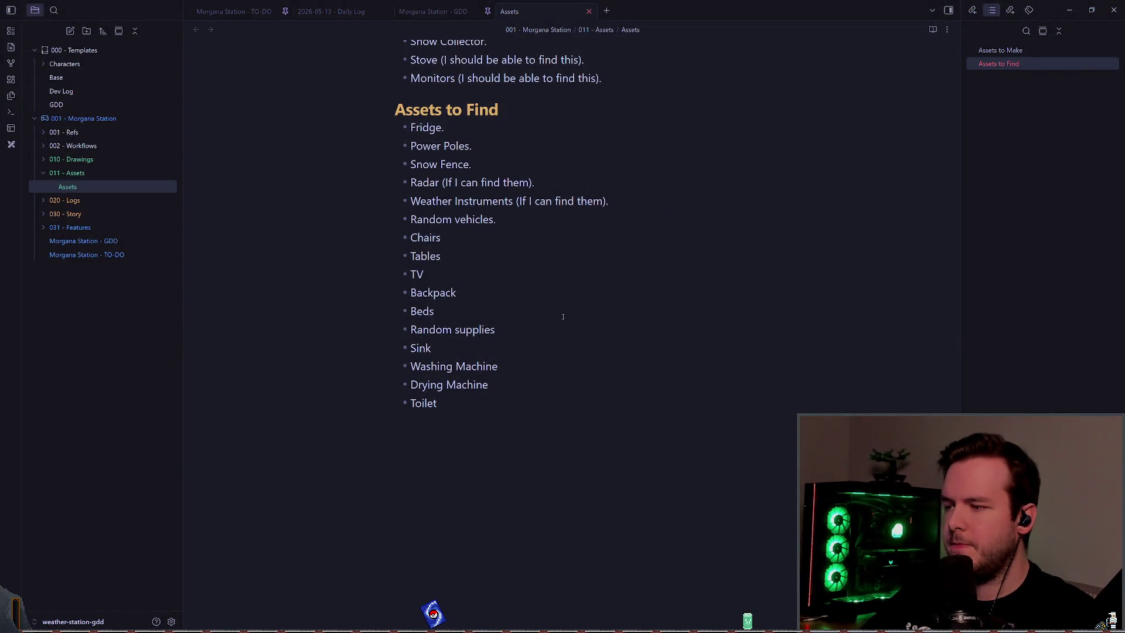
pyautogui.hotkey('alt', 'Tab')
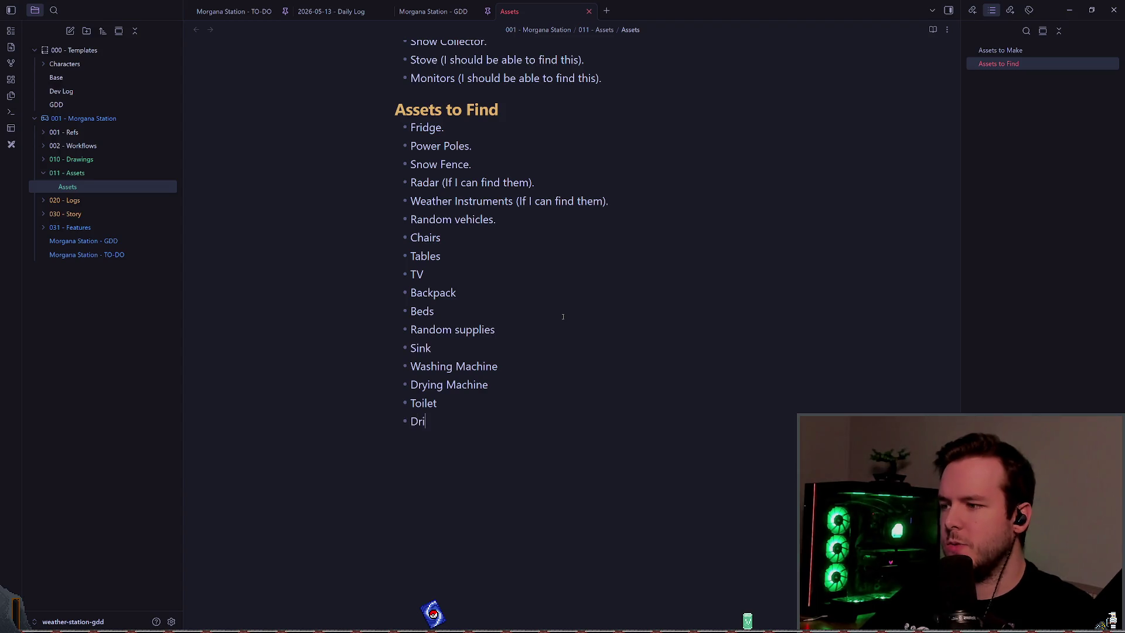
# - Insert a Drill Machine item under Monitors in Assets to Make
pyautogui.press('Escape')
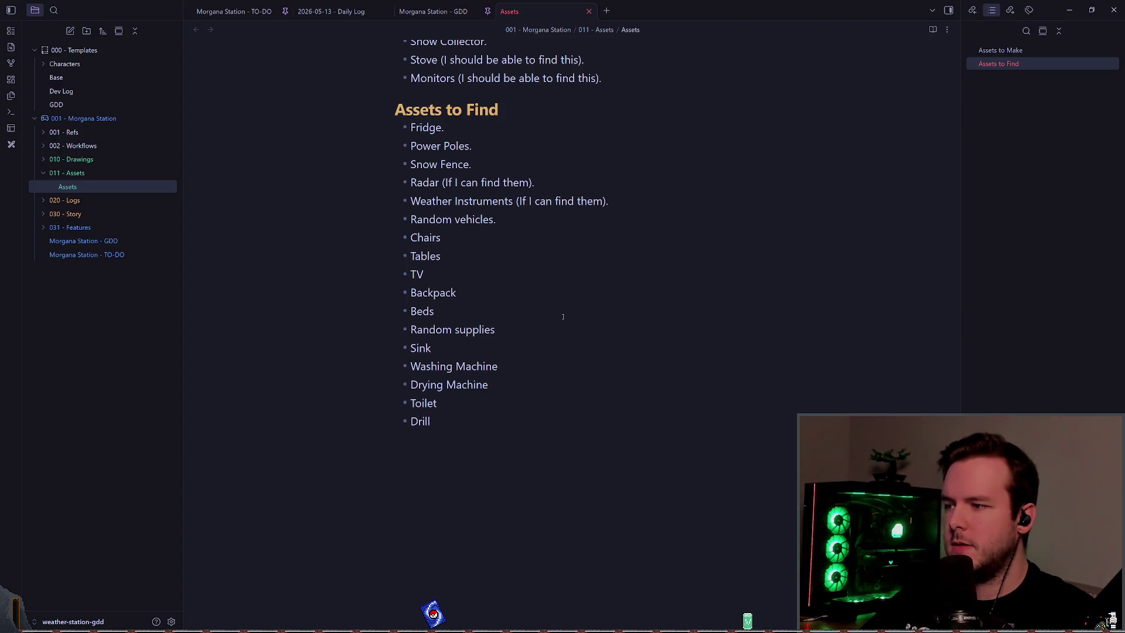
pyautogui.press('k')
pyautogui.press('k')
pyautogui.press('k')
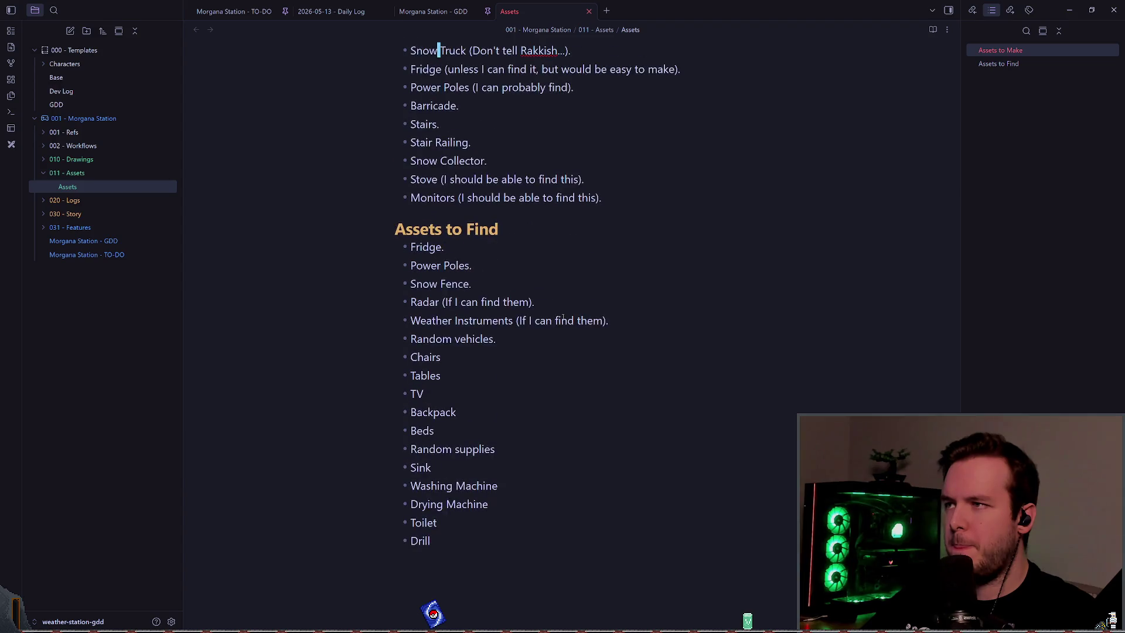
pyautogui.press('j')
pyautogui.press('j')
pyautogui.press('j')
pyautogui.write('oDrill ')
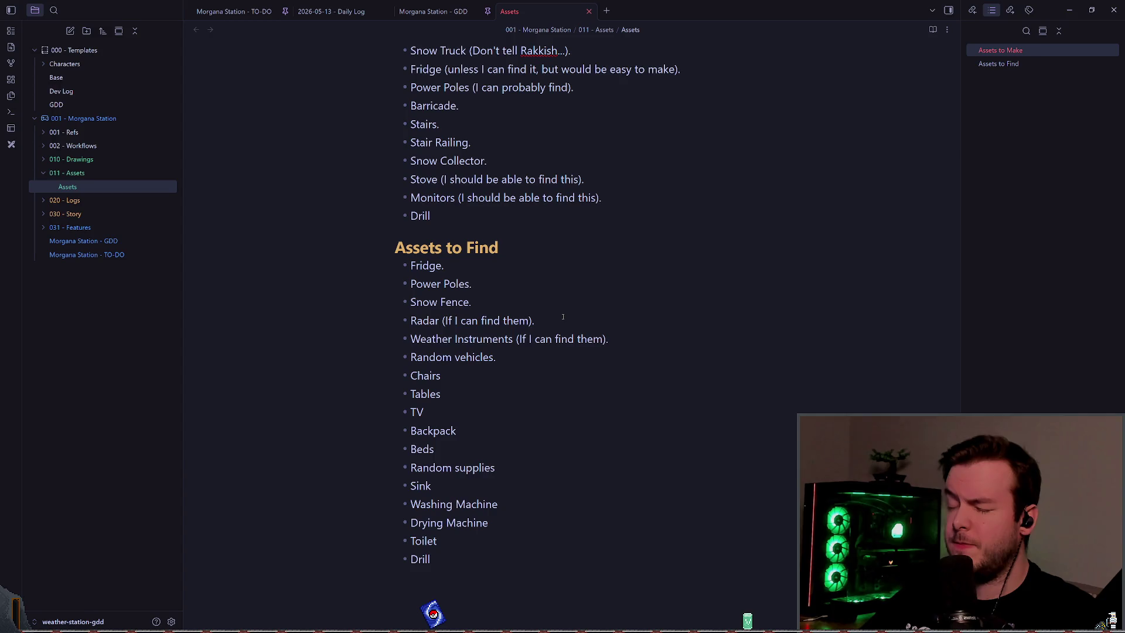
pyautogui.write('chine')
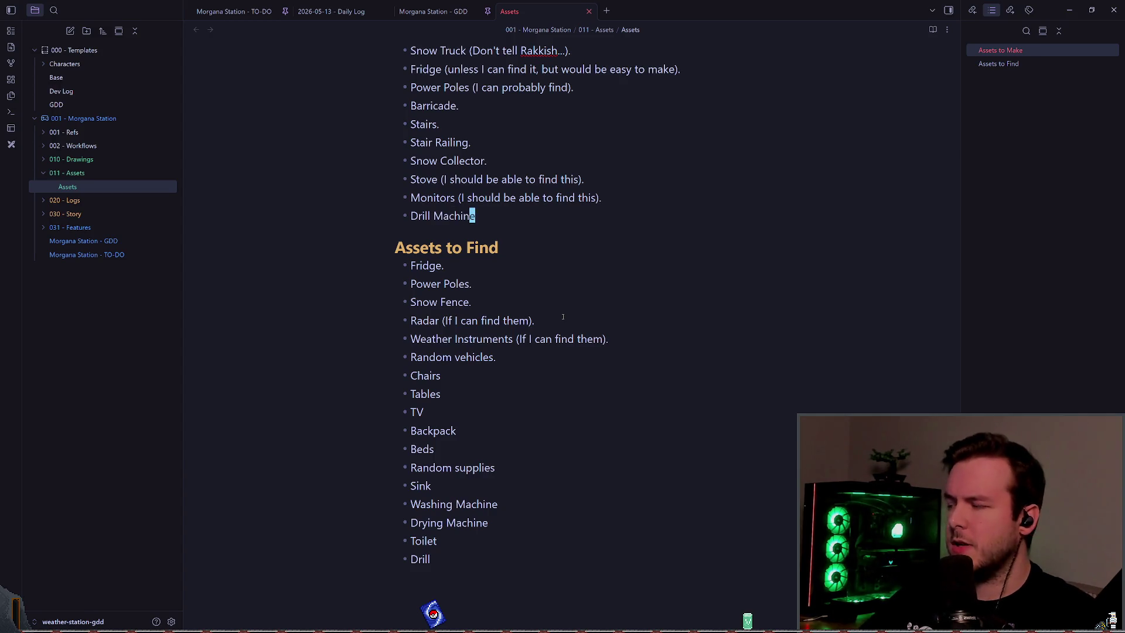
# - Walk through the doorway in the Godot game, then fix the spelling of 'Wardrobe.'
pyautogui.hotkey('alt', 'Tab')
pyautogui.press('F5')
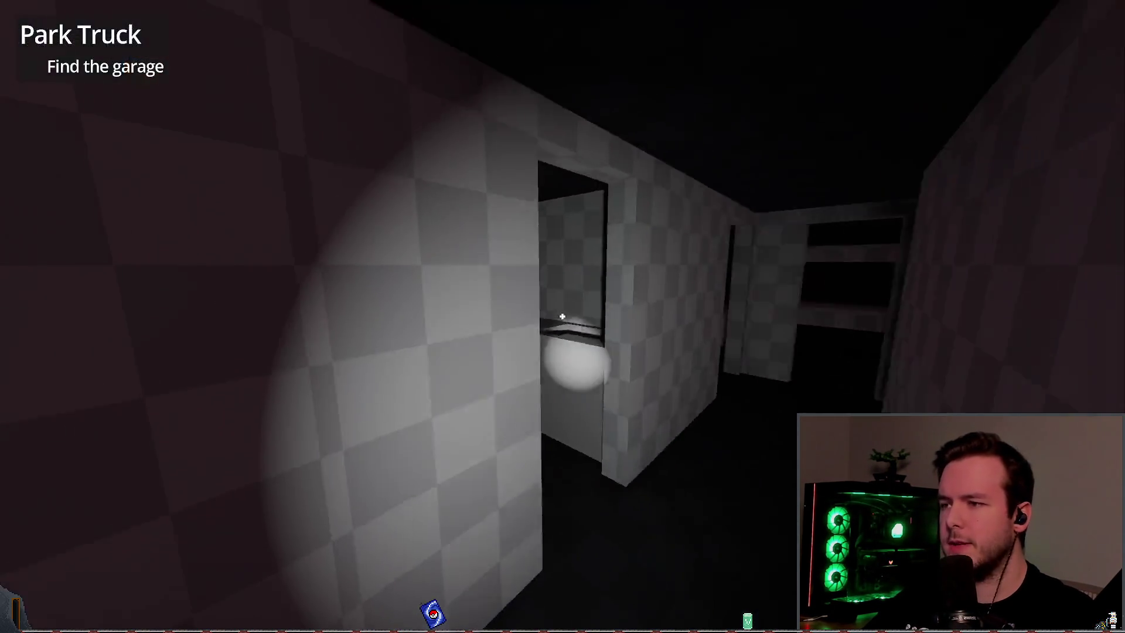
pyautogui.press('w')
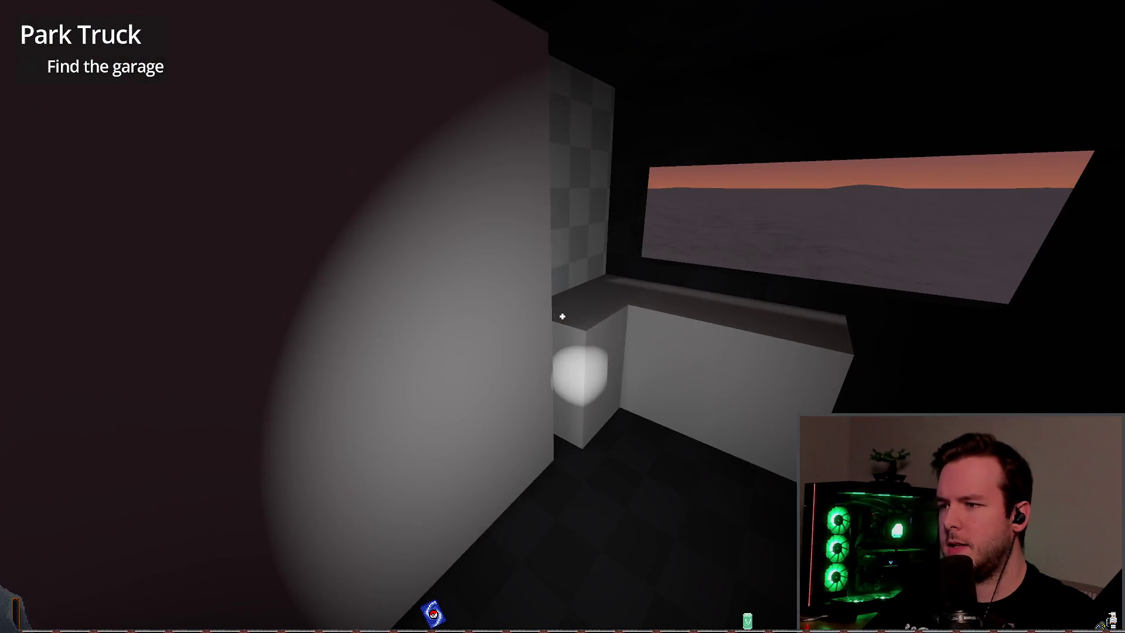
pyautogui.hotkey('alt', 'Tab')
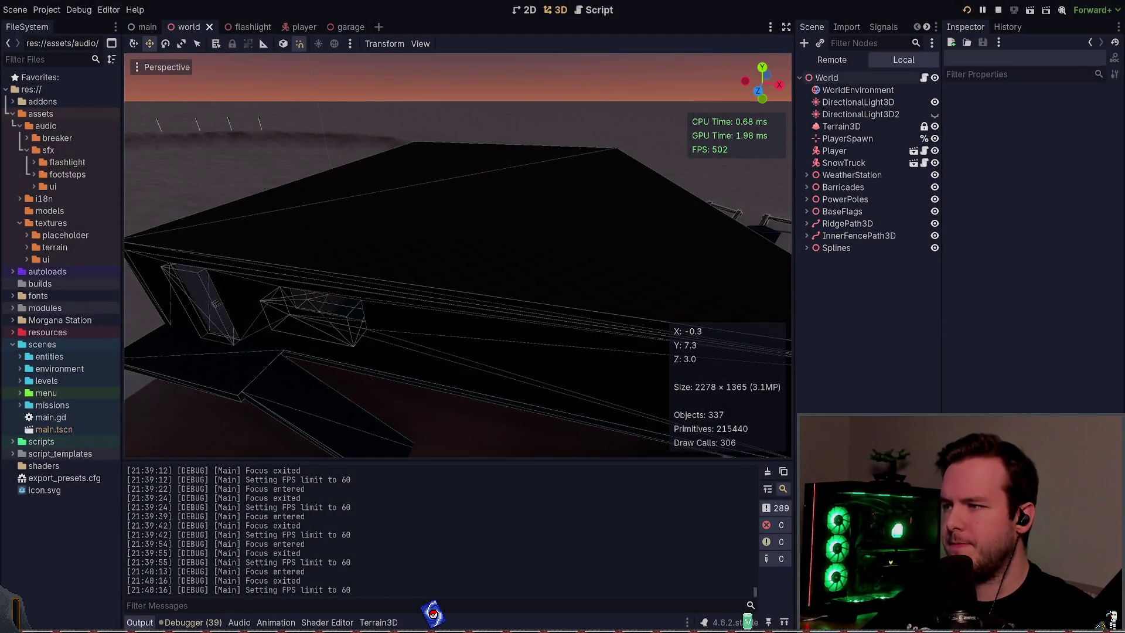
pyautogui.hotkey('alt', 'Tab')
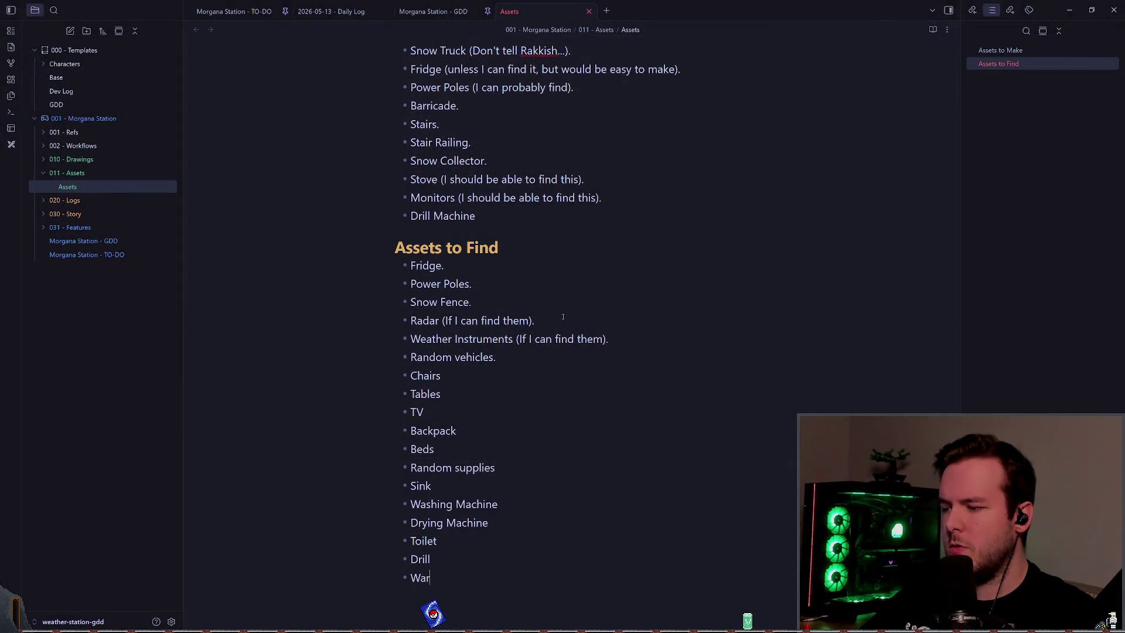
pyautogui.press('BackSpace')
pyautogui.press('BackSpace')
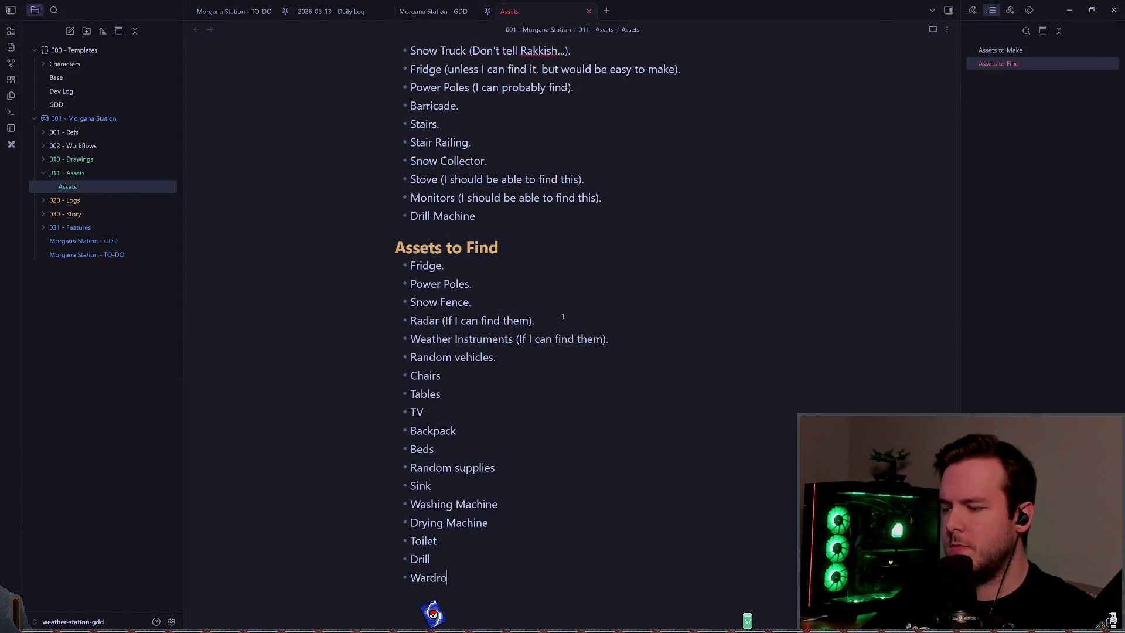
pyautogui.write('obe.')
# - Add periods to the Assets to Find items from Drill and Toilet up to Beds
pyautogui.press('Up')
pyautogui.write('.')
pyautogui.press('Up')
pyautogui.write('.')
pyautogui.press('Up')
pyautogui.write('.')
pyautogui.press('Up')
pyautogui.write('.')
pyautogui.press('Up')
pyautogui.write('>')
pyautogui.press('Up')
pyautogui.write('.')
# - Fix the endings of the Random supplies and Backpack items with periods
pyautogui.press('Escape')
pyautogui.press('j')
pyautogui.press('BackSpace')
pyautogui.write('.')
pyautogui.press('Up')
pyautogui.press('Up')
pyautogui.write('>')
pyautogui.press('Up')
pyautogui.press('Down')
pyautogui.press('Escape')
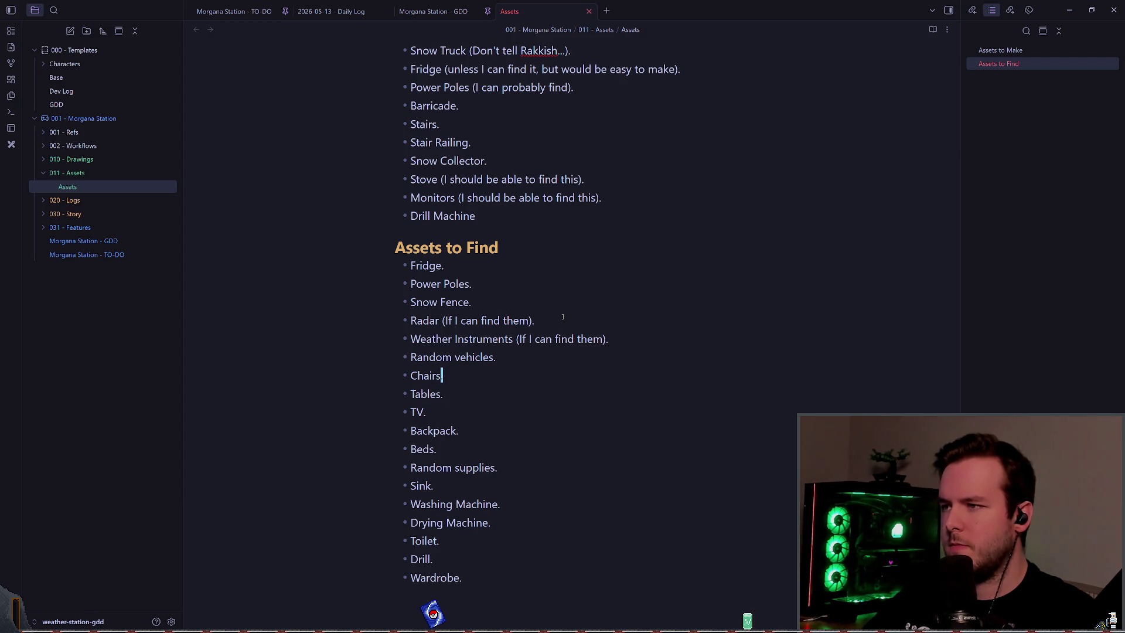
pyautogui.press('Up')
pyautogui.press('Up')
pyautogui.press('Up')
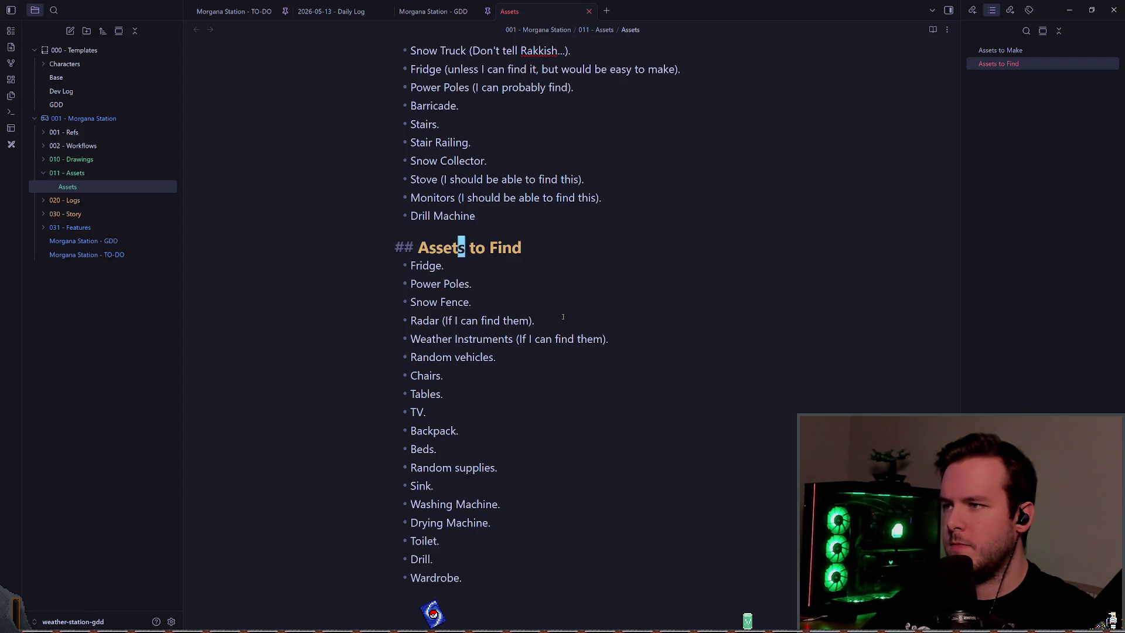
pyautogui.press('End')
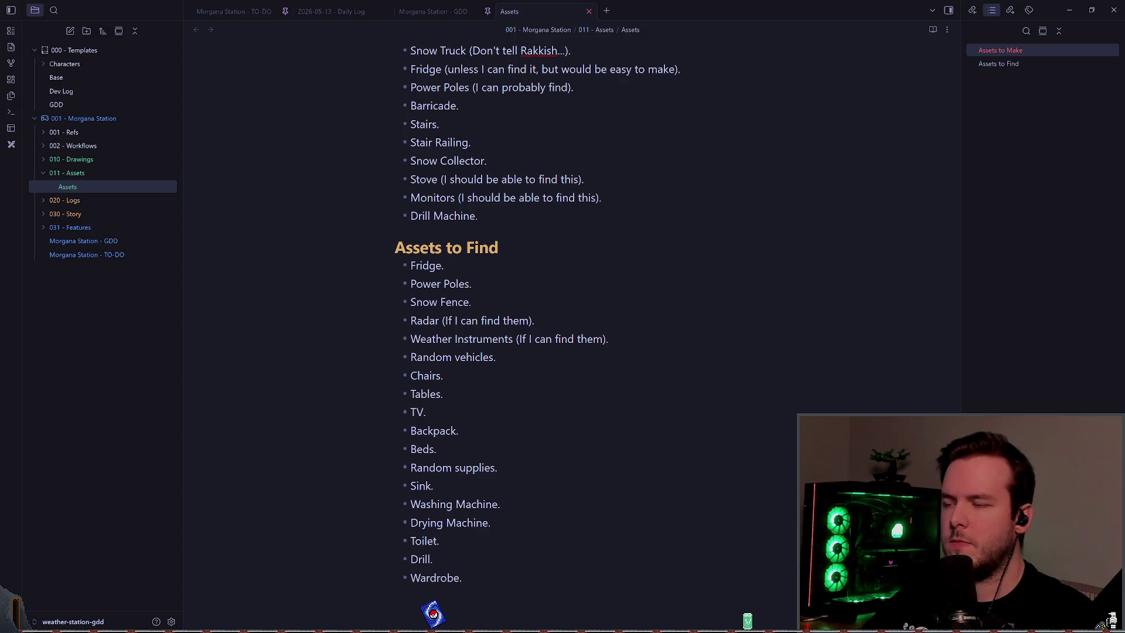
pyautogui.hotkey('alt', 'Tab')
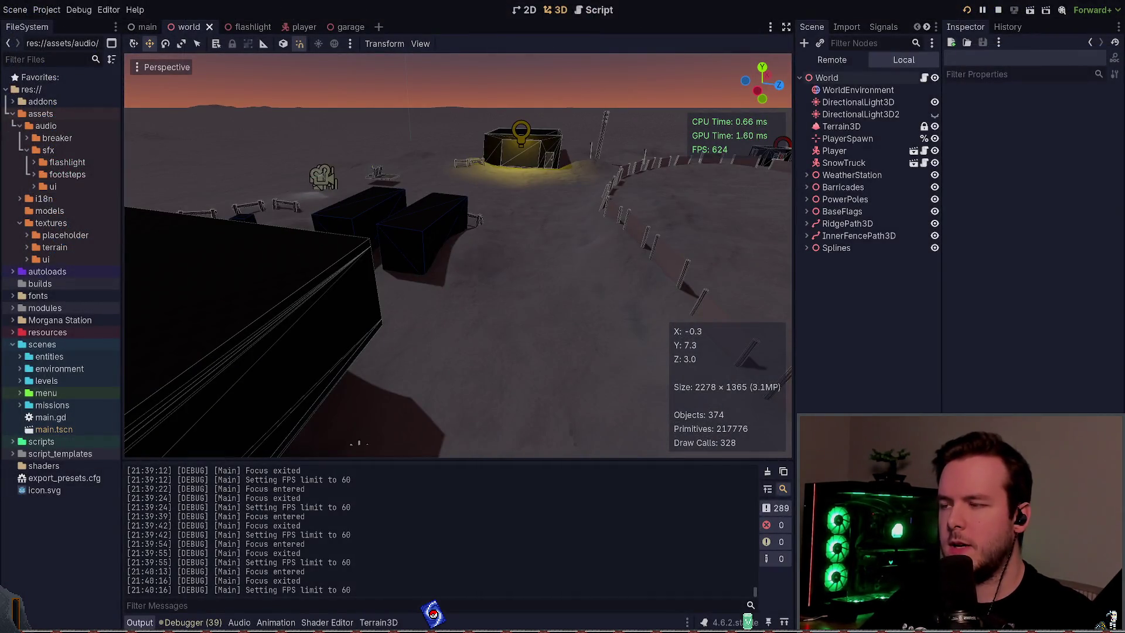
# - Walk the game character into the checkered corridor to view the shelf
pyautogui.hotkey('alt', 'Tab')
pyautogui.press('w')
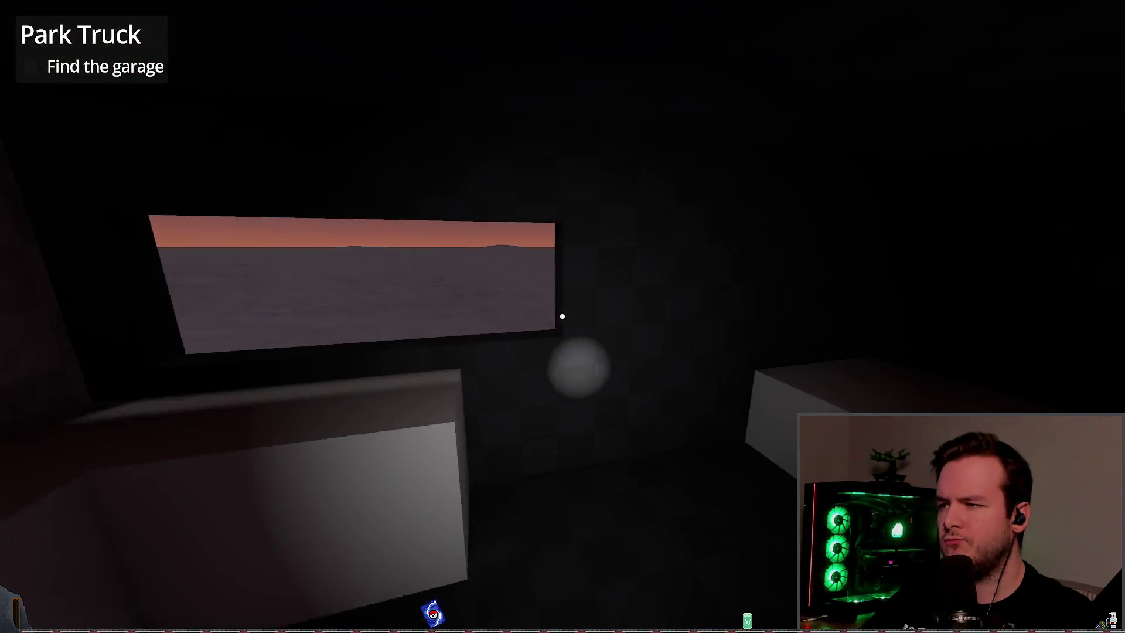
pyautogui.press('w')
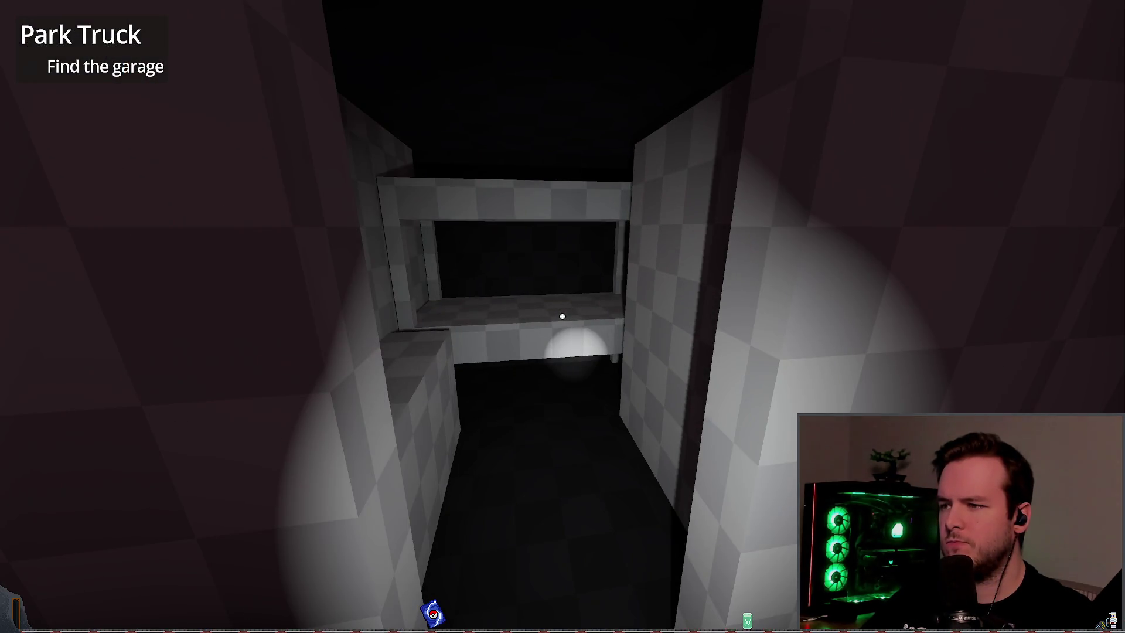
pyautogui.press('a')
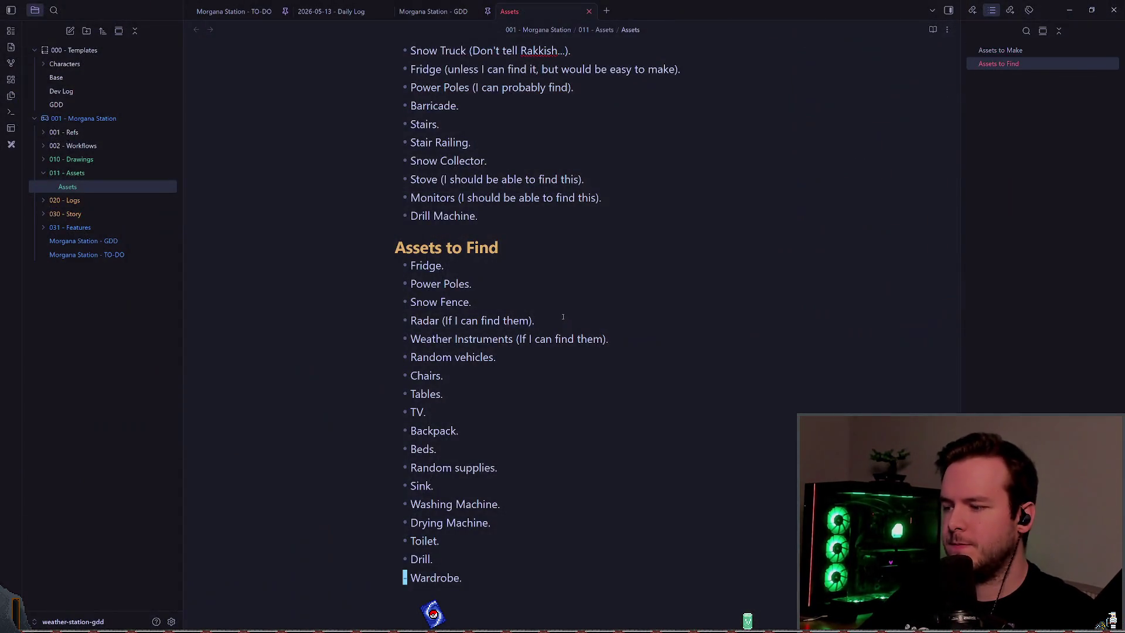
# - Add a 'Bunk bed.' entry and change 'Beds.' to 'Bed.'
pyautogui.press('Up')
pyautogui.press('Up')
pyautogui.press('Up')
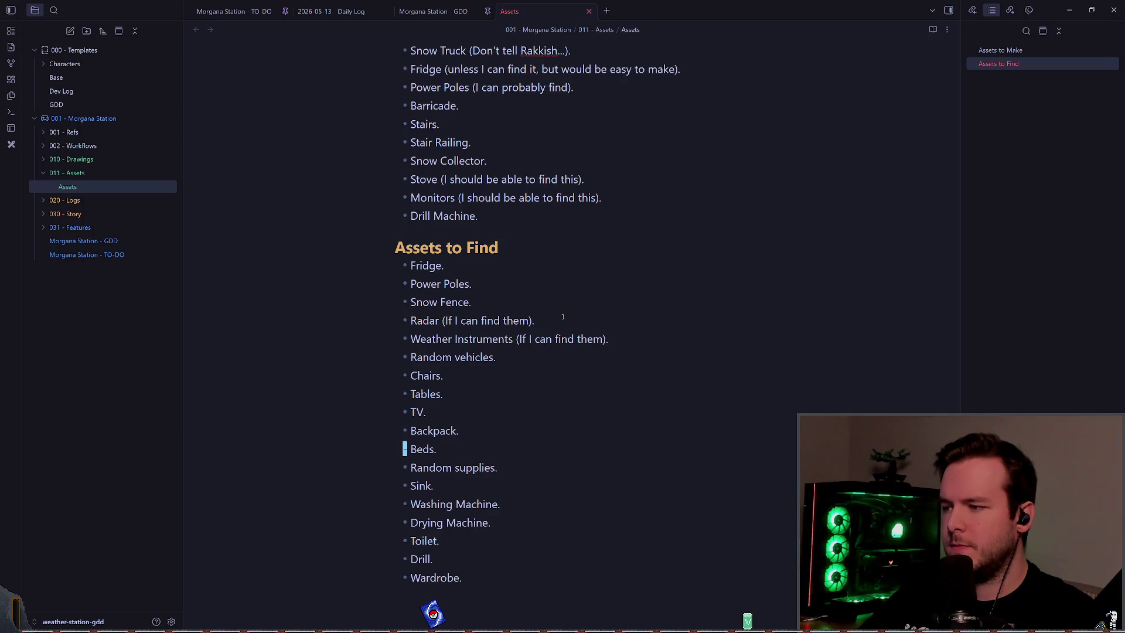
pyautogui.write('o')
pyautogui.write('k bed')
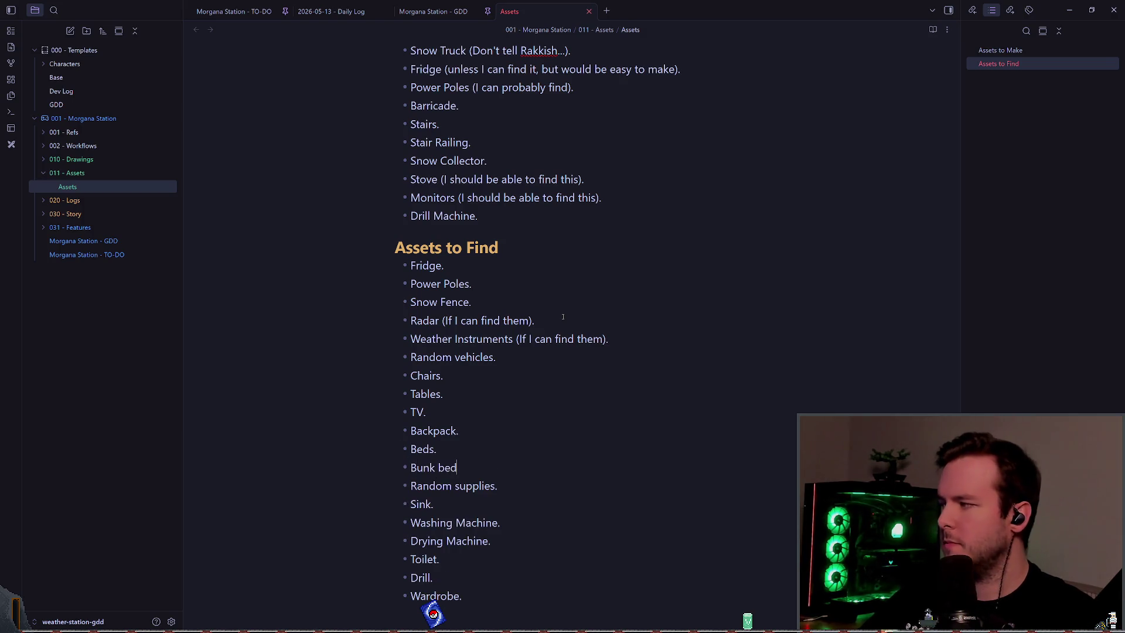
pyautogui.write('.')
pyautogui.press('Escape')
pyautogui.press('Up')
pyautogui.press('Left')
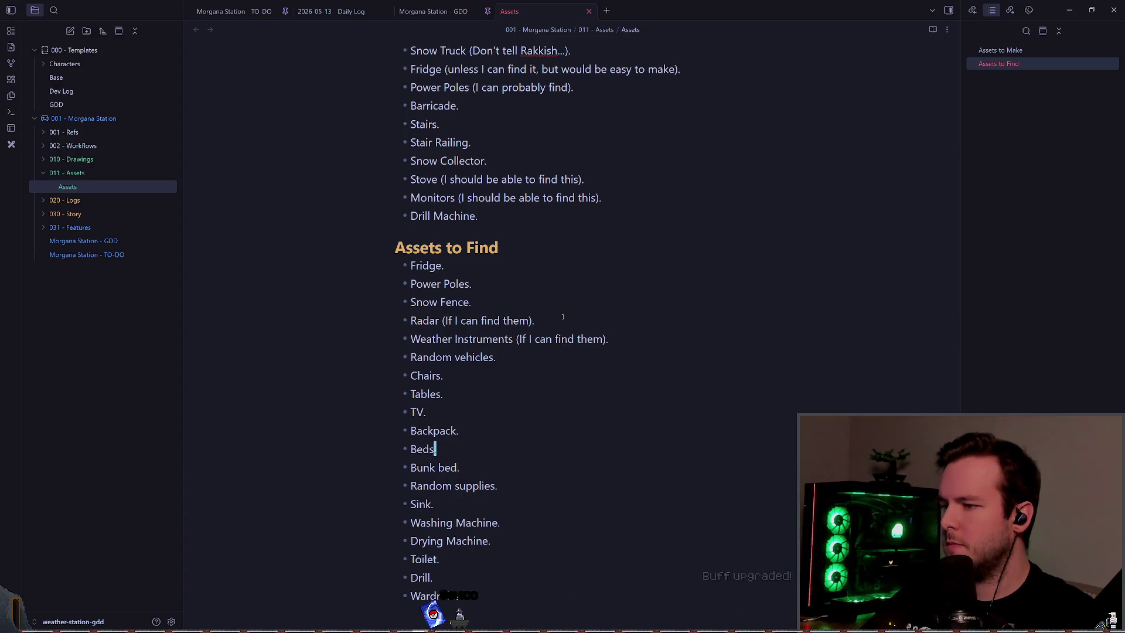
pyautogui.press('x')
# - Walk down the corridor into the room with chairs and look at the counter
pyautogui.hotkey('alt', 'Tab')
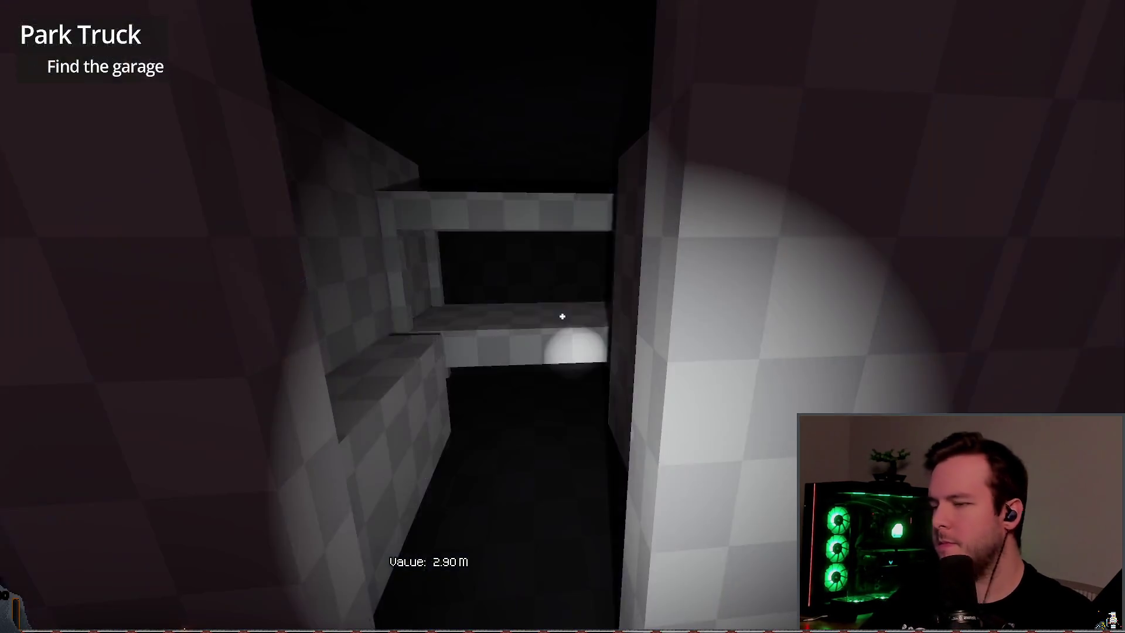
pyautogui.press('w')
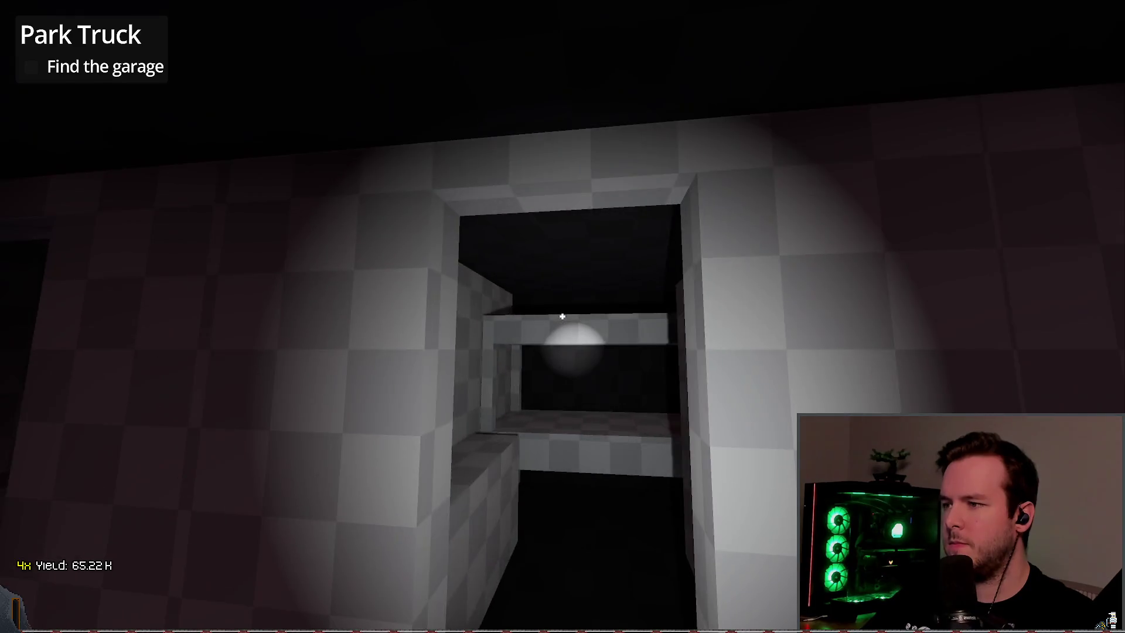
pyautogui.press('w')
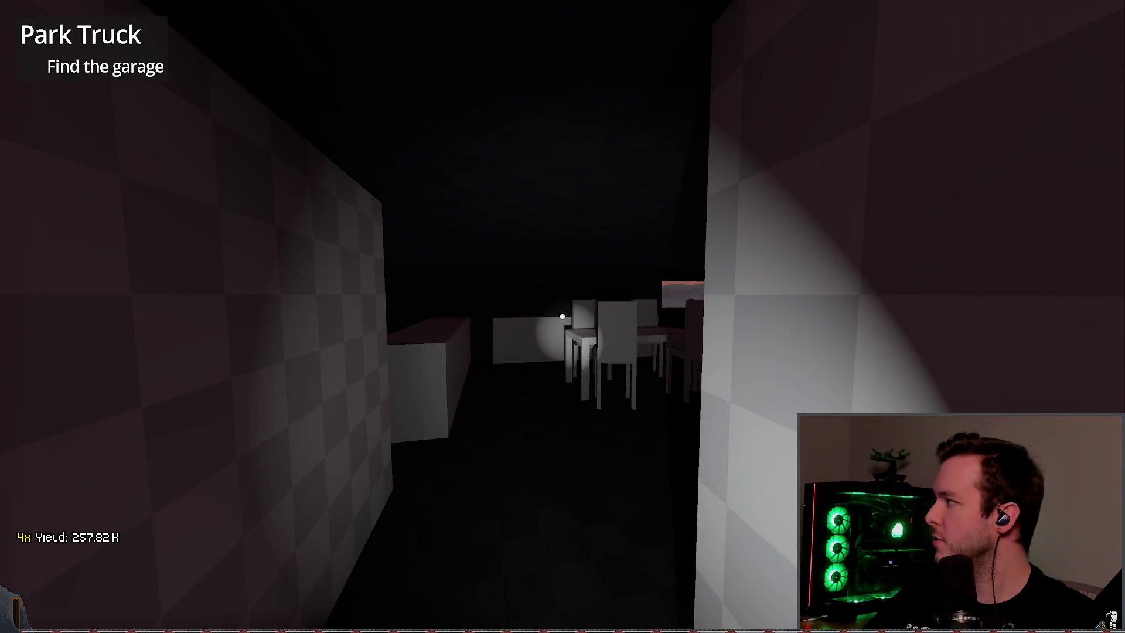
pyautogui.press('w')
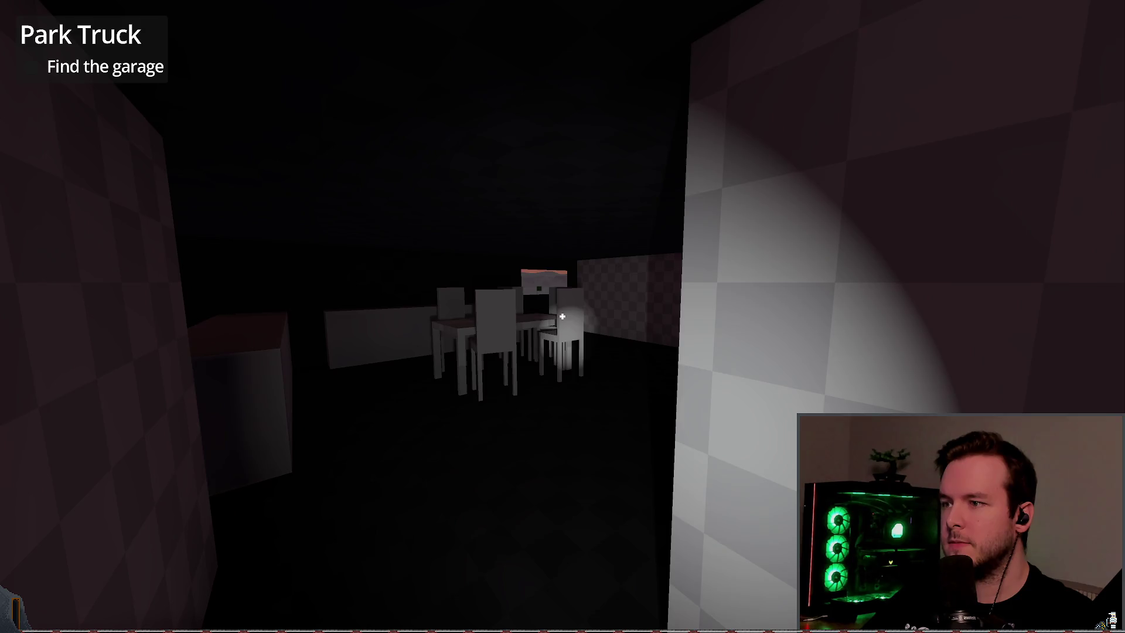
pyautogui.press('w')
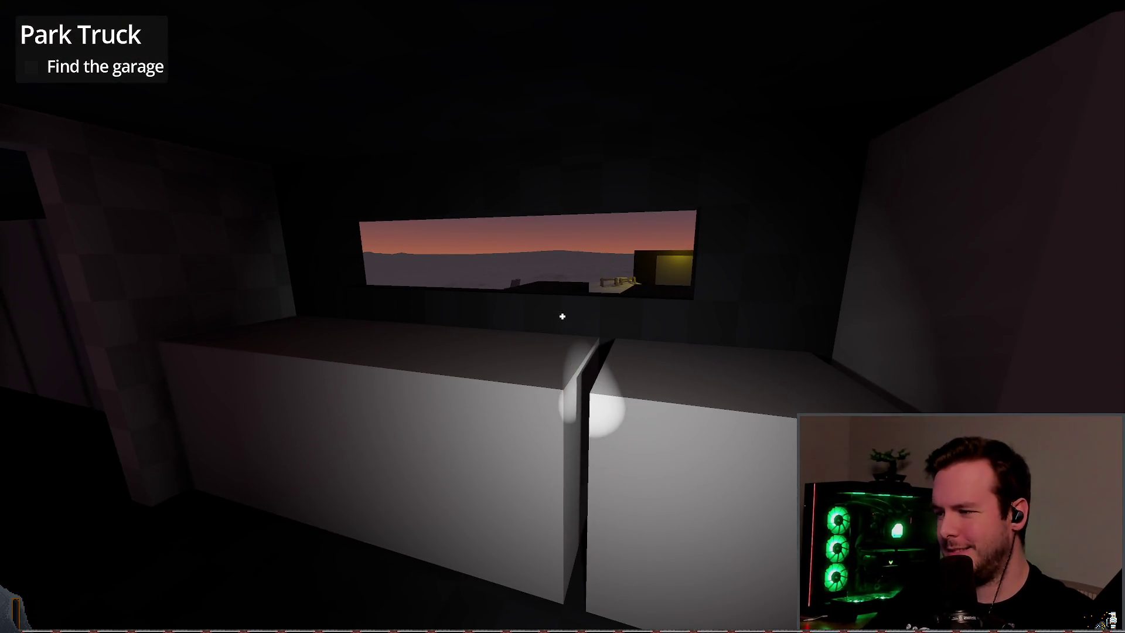
pyautogui.hotkey('alt', 'Tab')
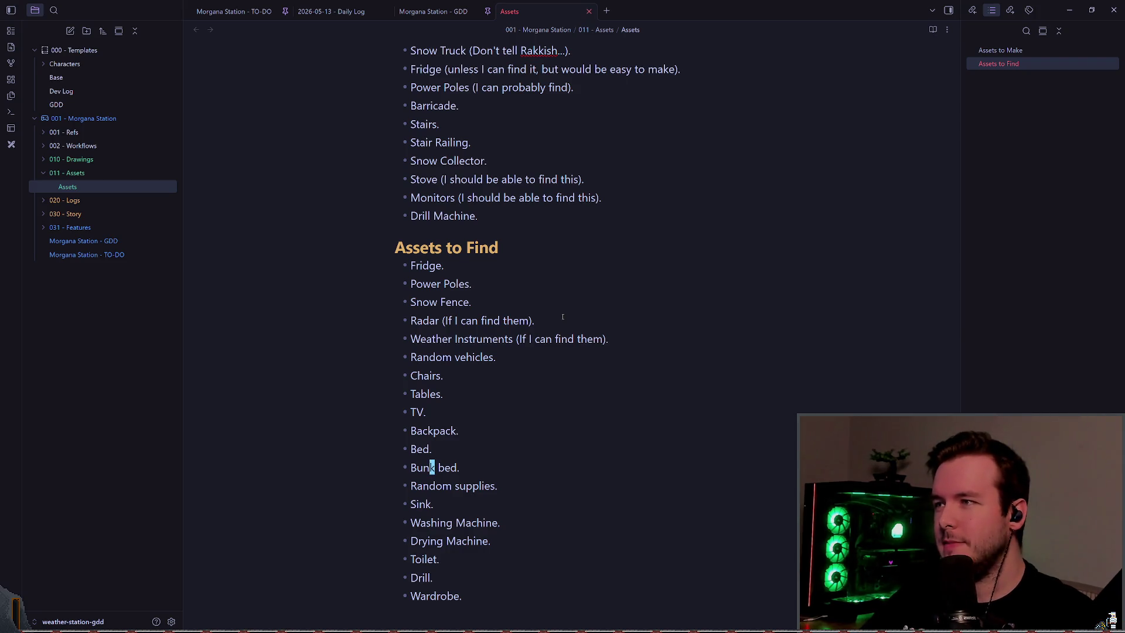
# - Add a Counter item below Drill Machine in Assets to Make
pyautogui.press('k')
pyautogui.press('k')
pyautogui.press('k')
pyautogui.press('k')
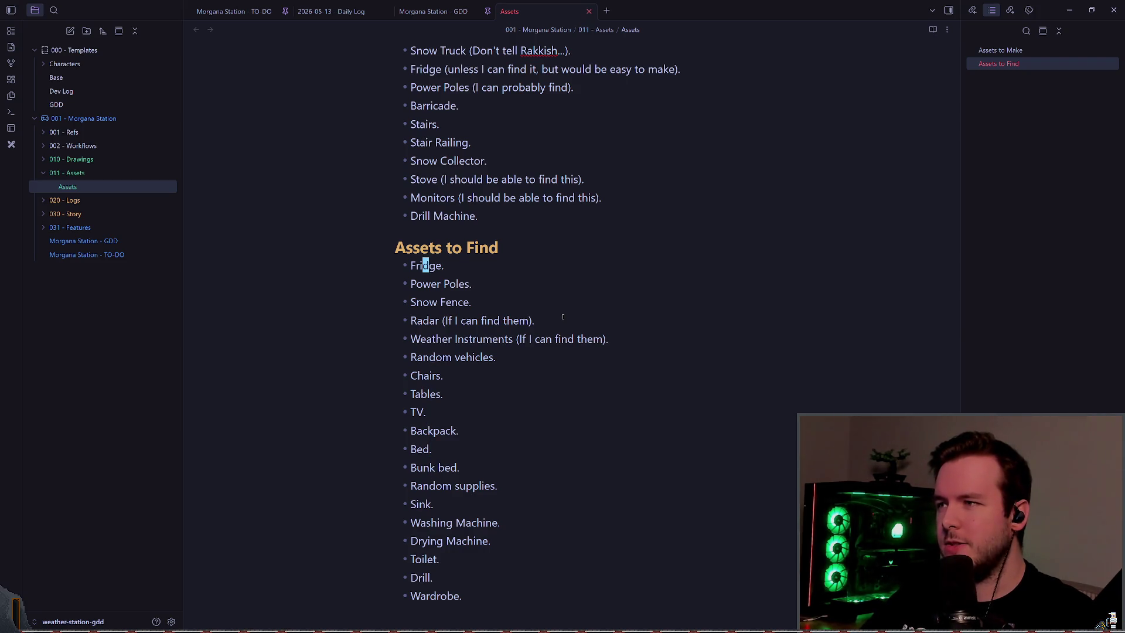
pyautogui.press('j')
pyautogui.press('j')
pyautogui.press('j')
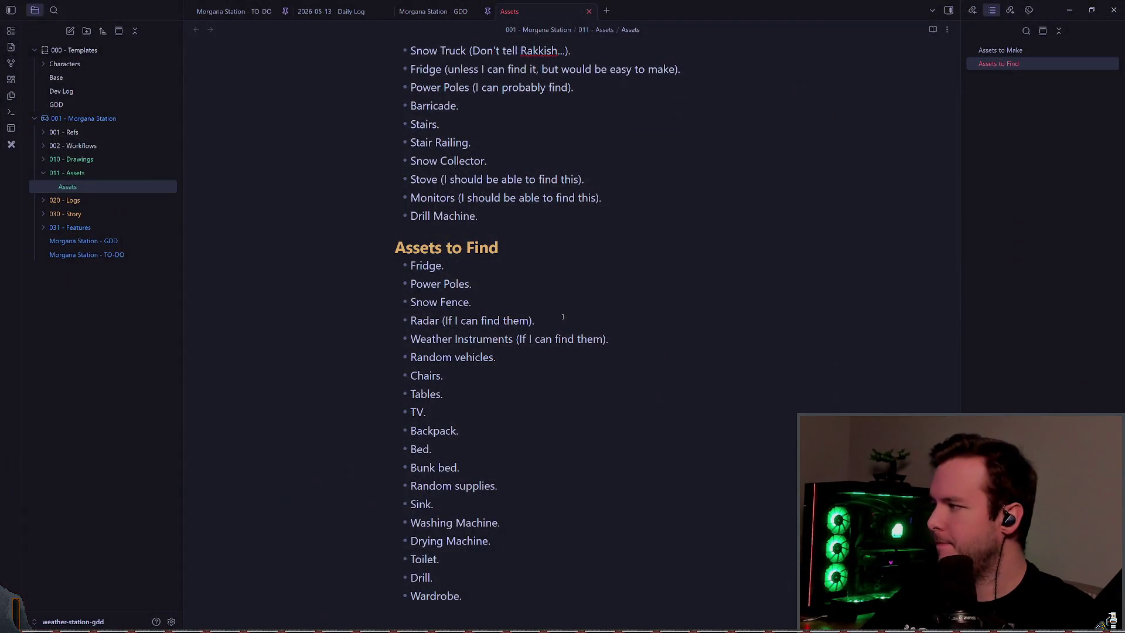
pyautogui.press('k')
pyautogui.press('k')
pyautogui.press('k')
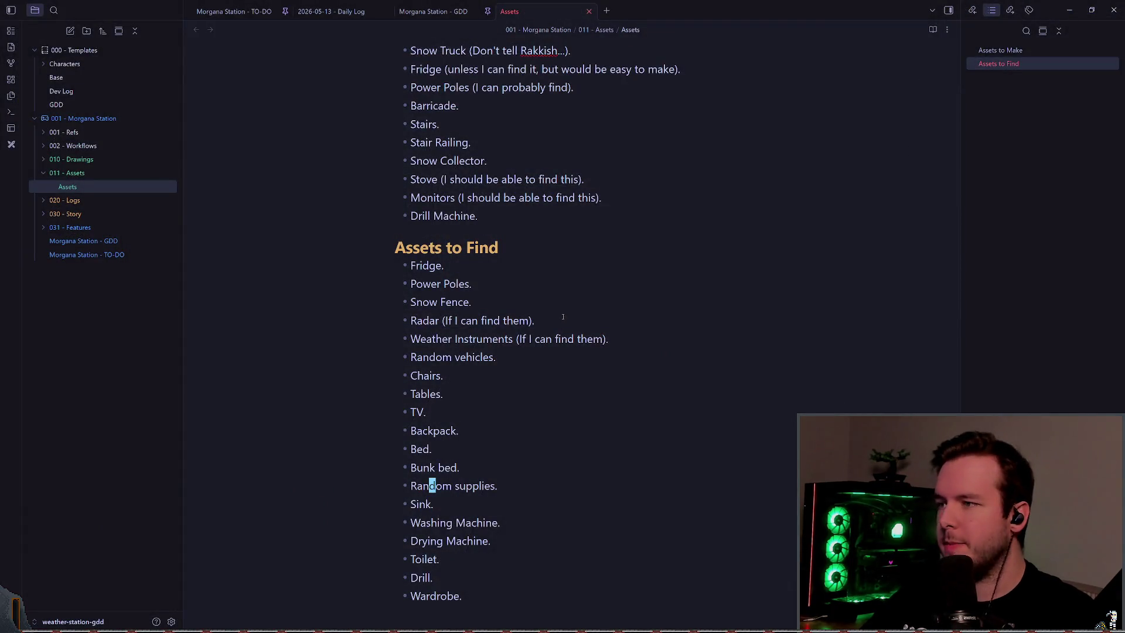
pyautogui.press('k')
pyautogui.press('k')
pyautogui.press('k')
pyautogui.write('oCou')
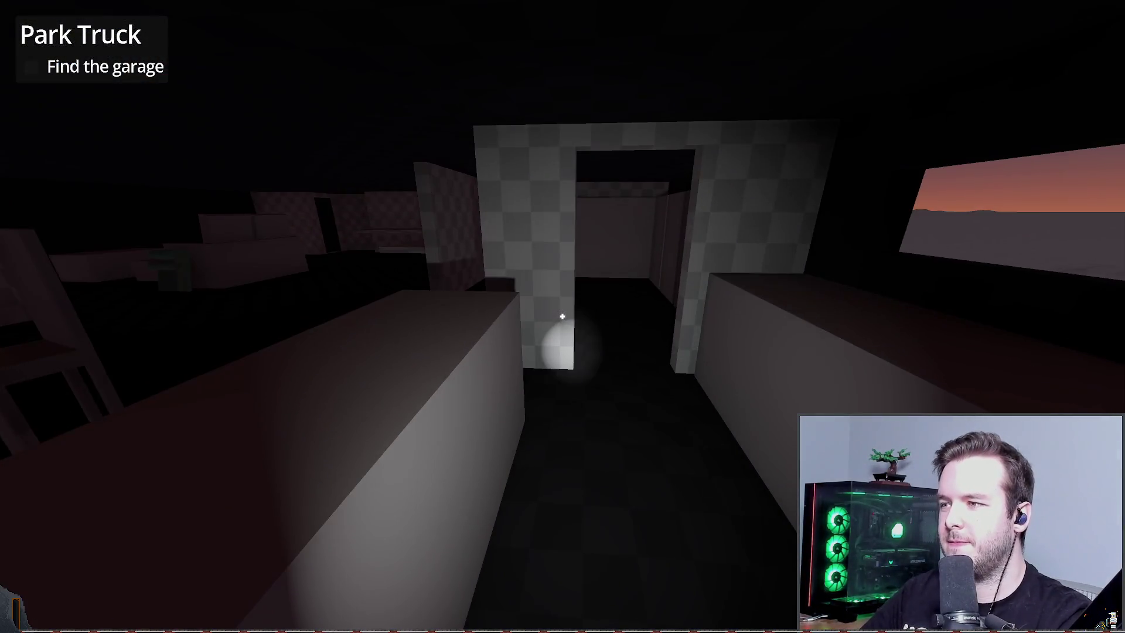
pyautogui.write('w')
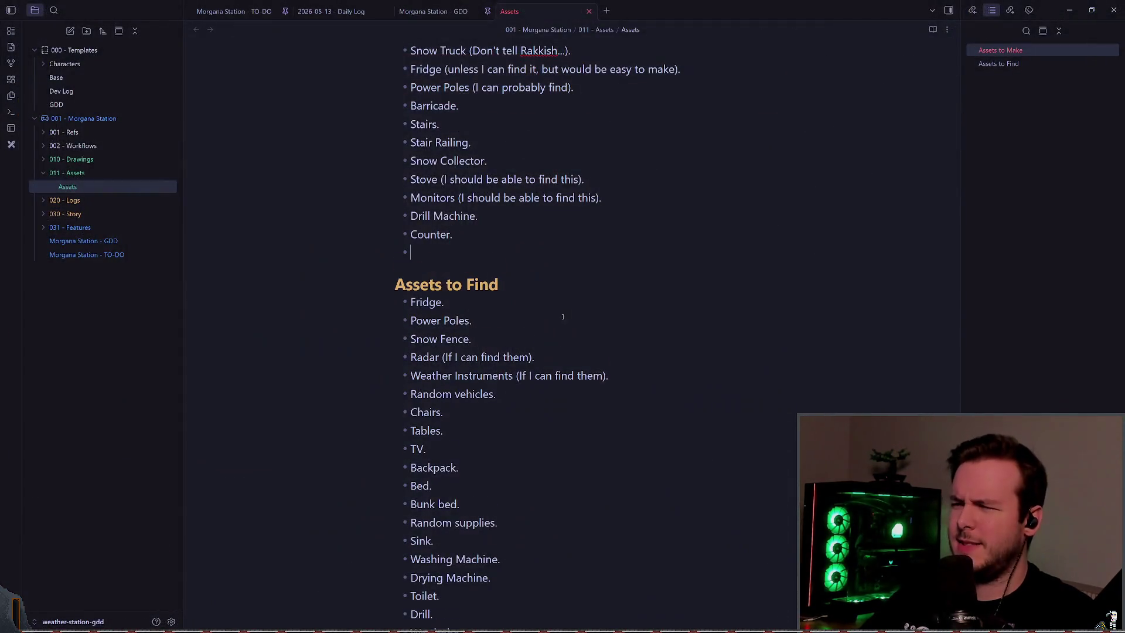
pyautogui.write('helves')
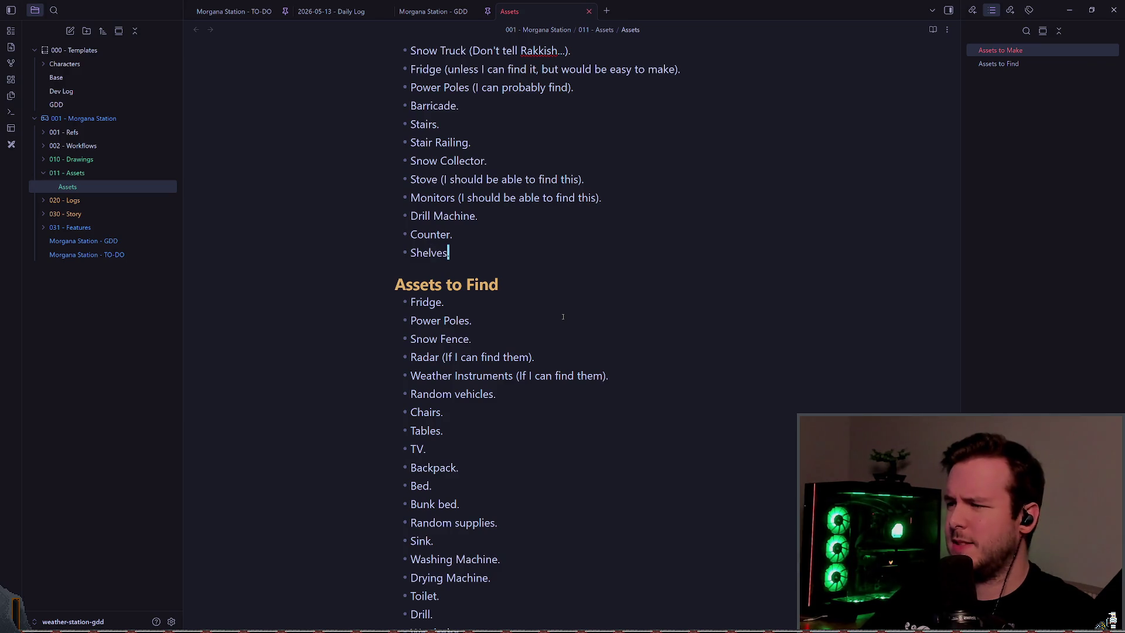
# - Rename the Fridge entry in Assets to Find to 'Refridgerator.'
pyautogui.press('Down')
pyautogui.press('Down')
pyautogui.press('Down')
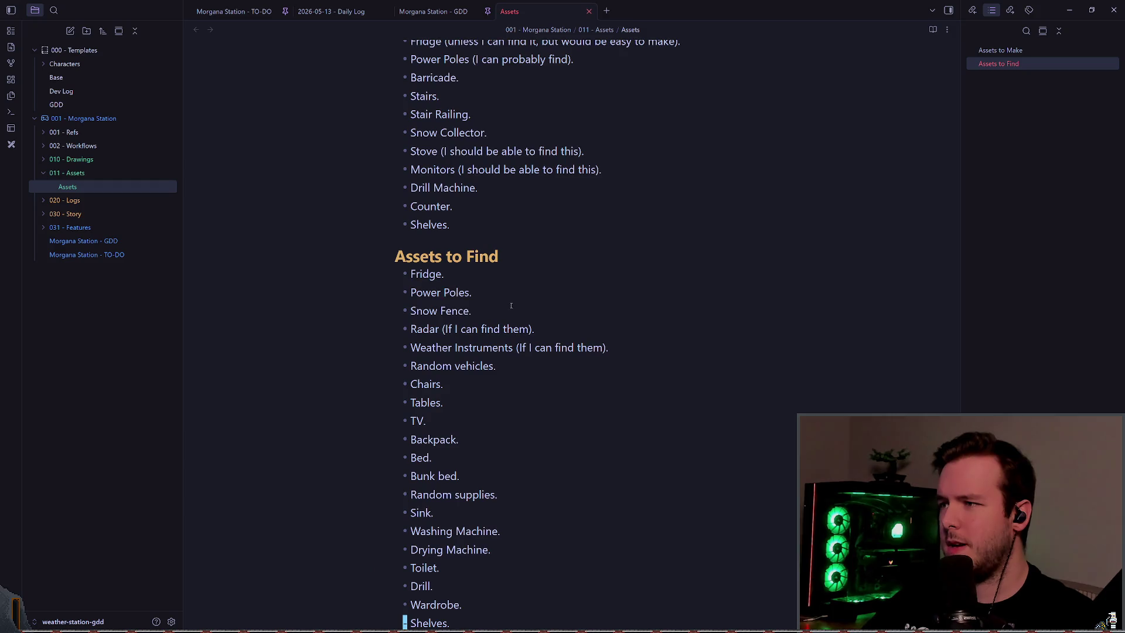
pyautogui.scroll(1, 432, 301)
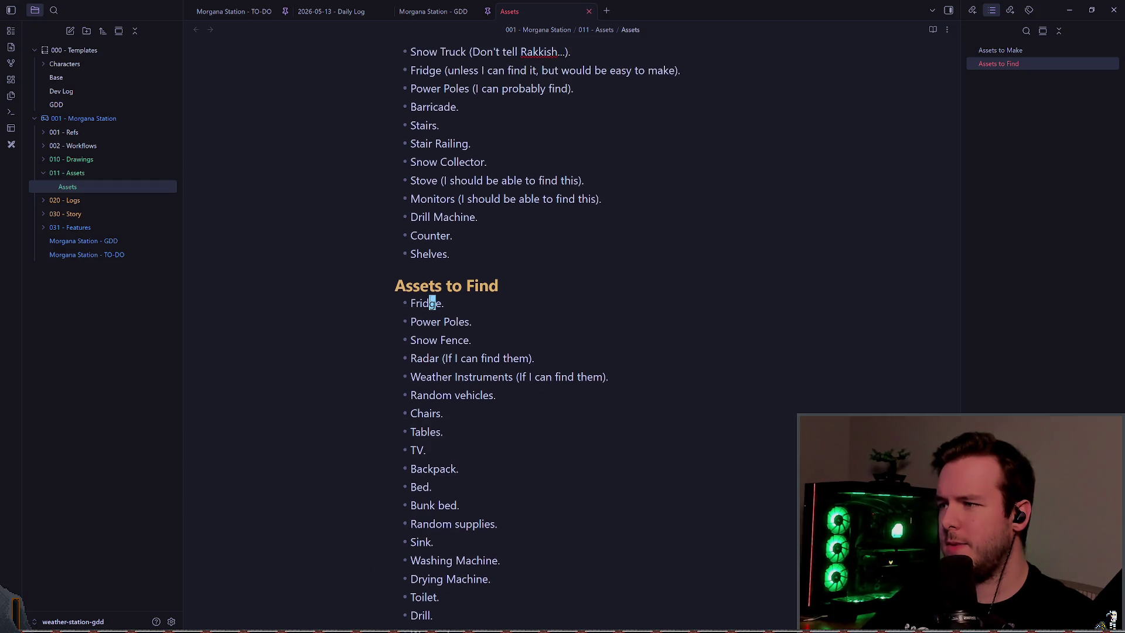
pyautogui.click(410, 303)
pyautogui.write('Re')
pyautogui.press('Delete')
pyautogui.write('f')
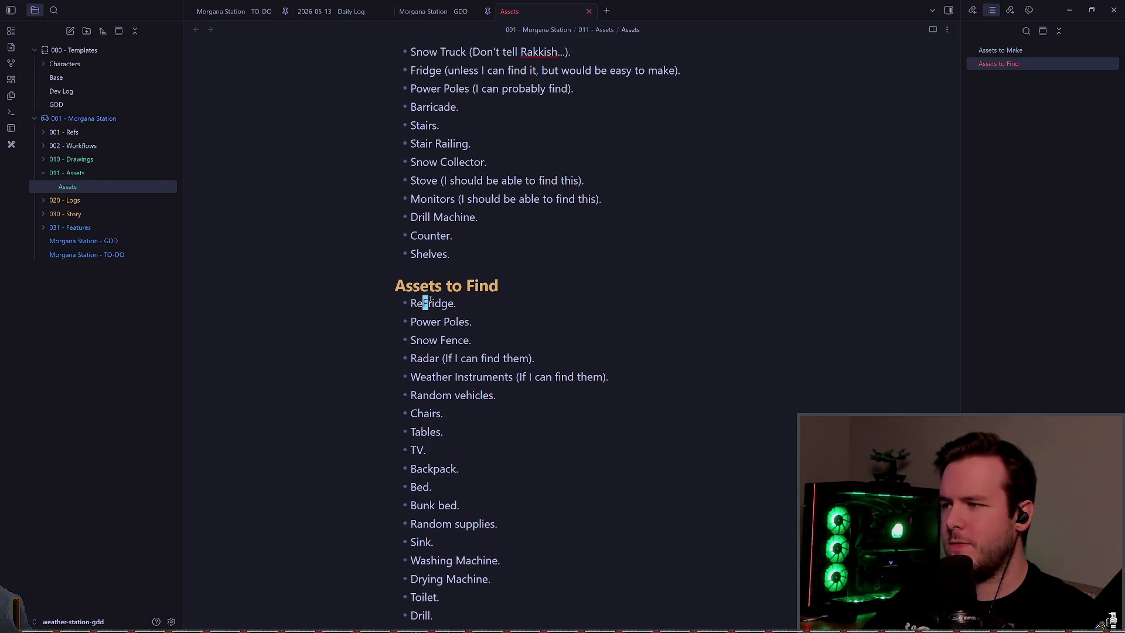
pyautogui.press('End')
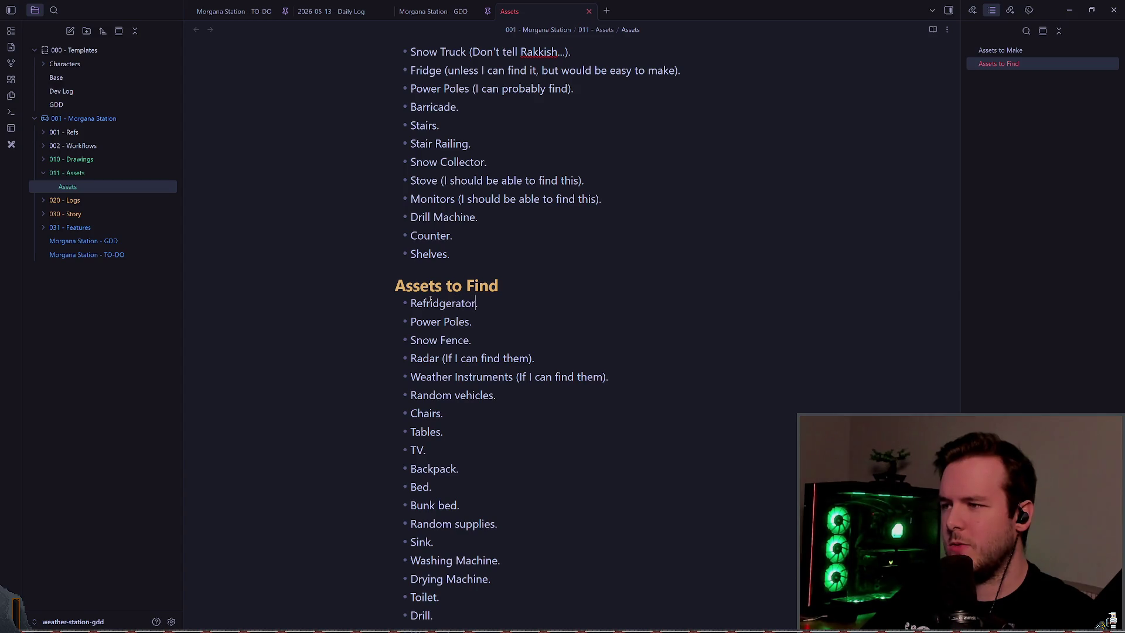
pyautogui.hotkey('shift', 'Home')
pyautogui.press('Left')
# - Rename the Fridge item in Assets to Make to 'Refridgerator' too
pyautogui.press('Up')
pyautogui.press('Up')
pyautogui.press('Up')
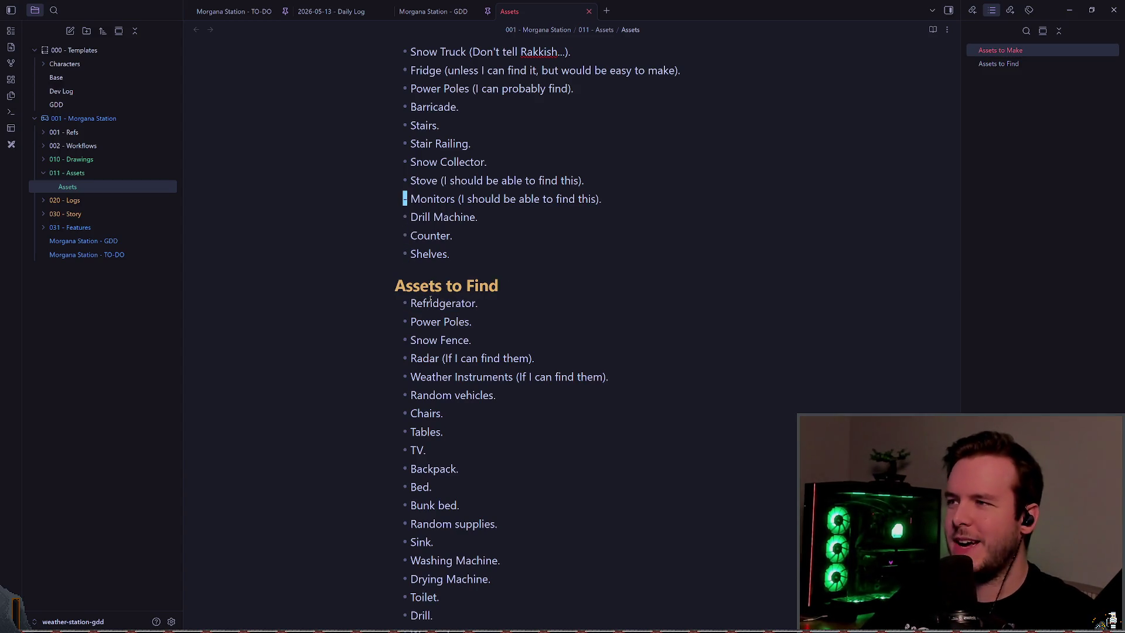
pyautogui.press('Up')
pyautogui.press('Up')
pyautogui.press('Up')
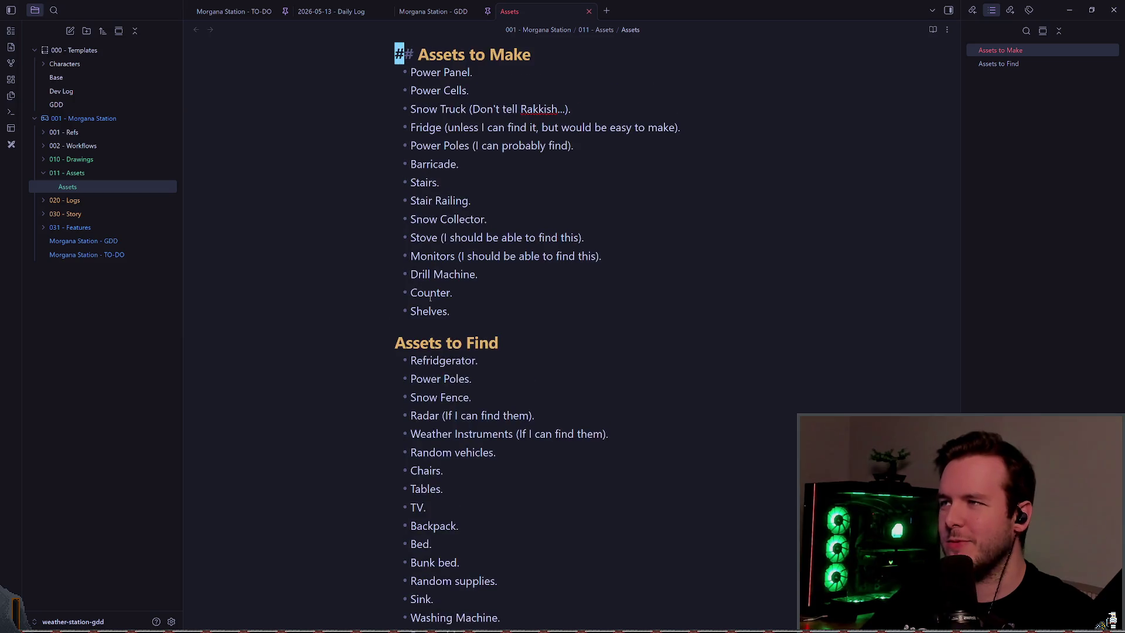
pyautogui.press('Down')
pyautogui.press('Down')
pyautogui.press('Down')
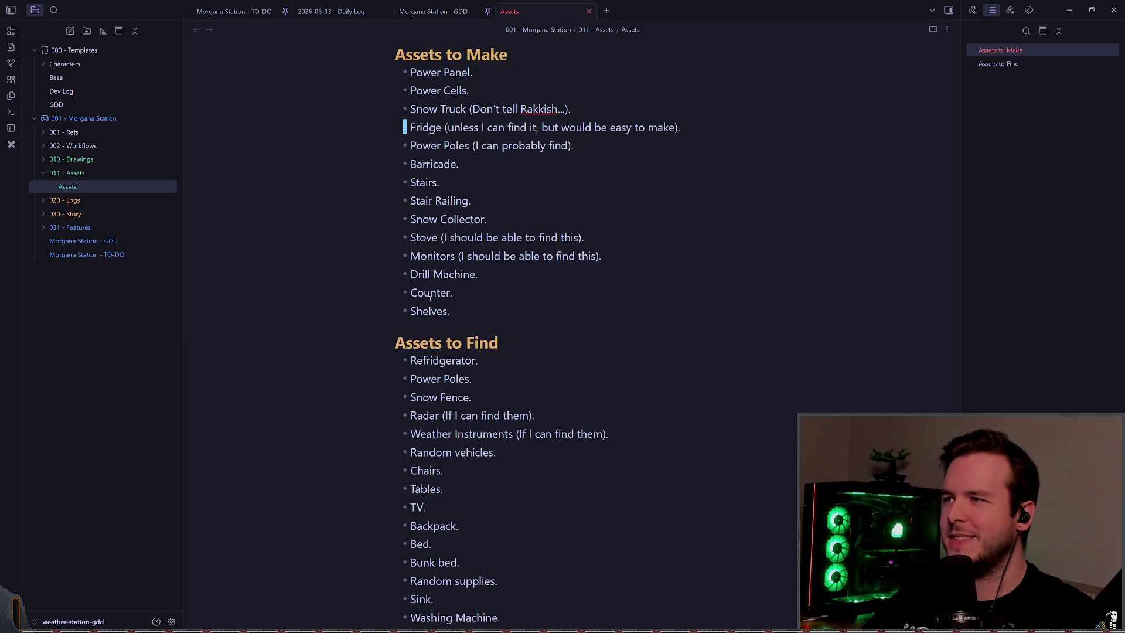
pyautogui.press('Up')
pyautogui.press('Up')
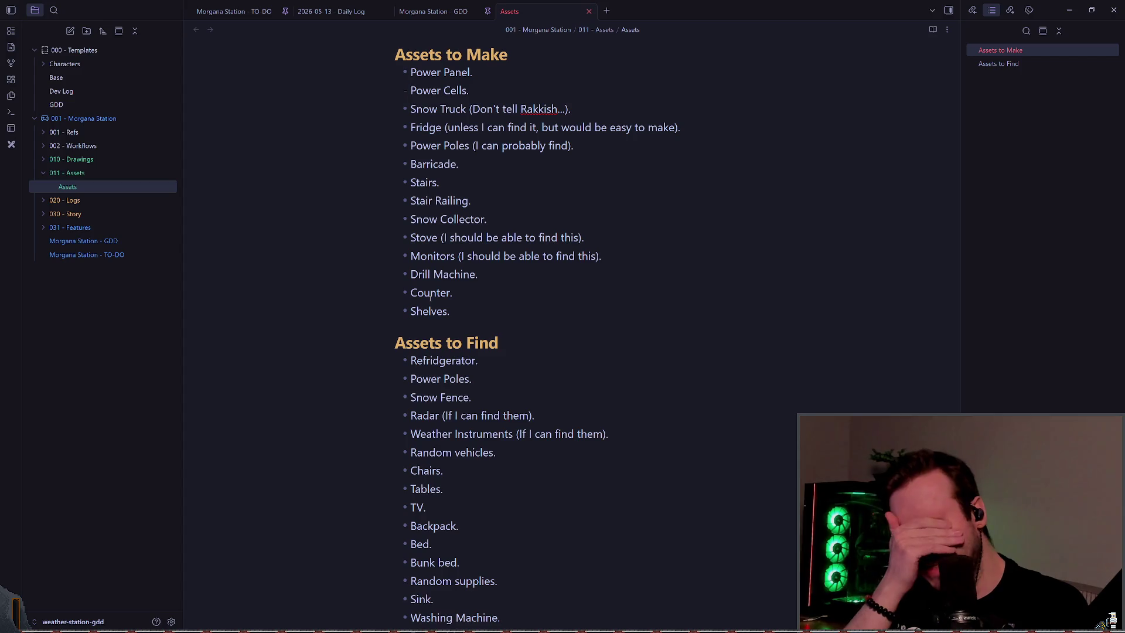
pyautogui.hotkey('shift', 'Right')
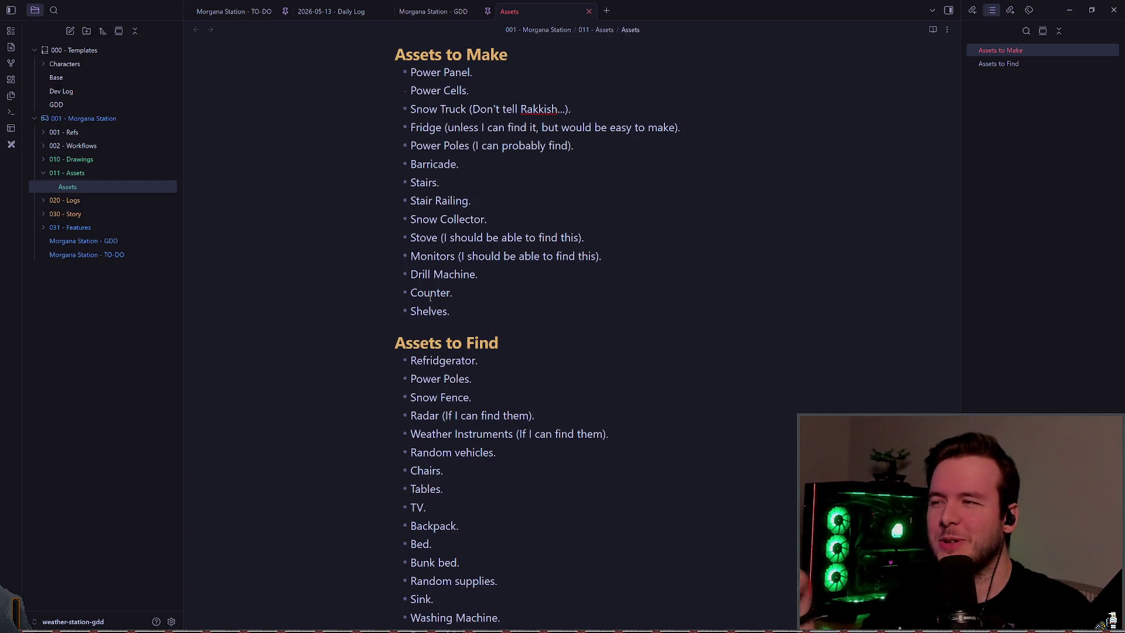
pyautogui.press('Down')
pyautogui.press('Down')
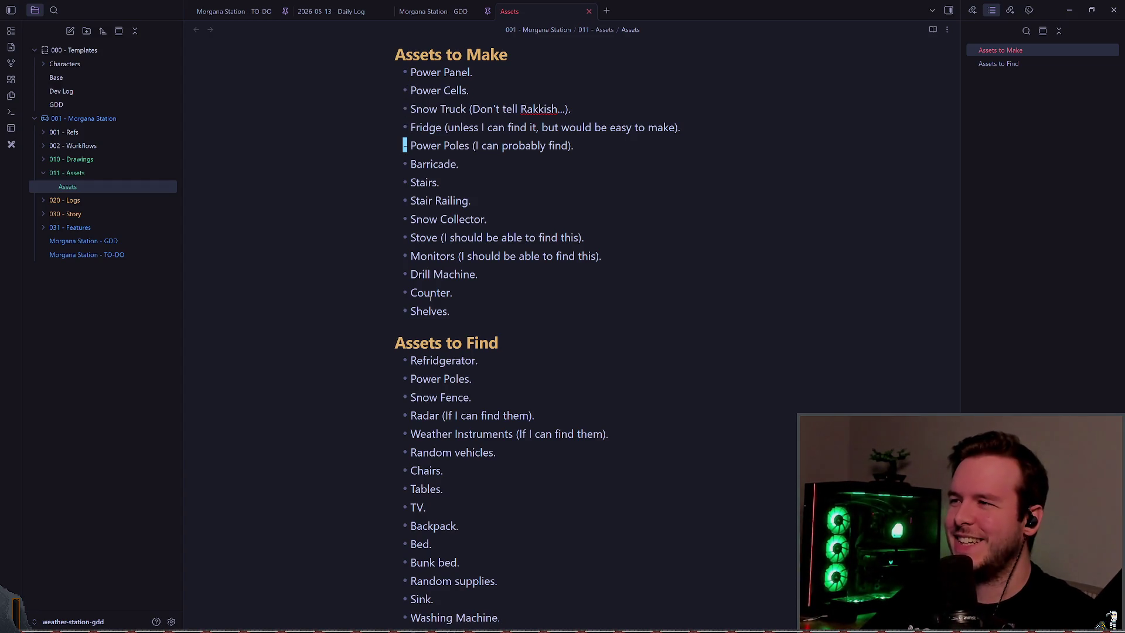
pyautogui.press('Right')
pyautogui.press('x')
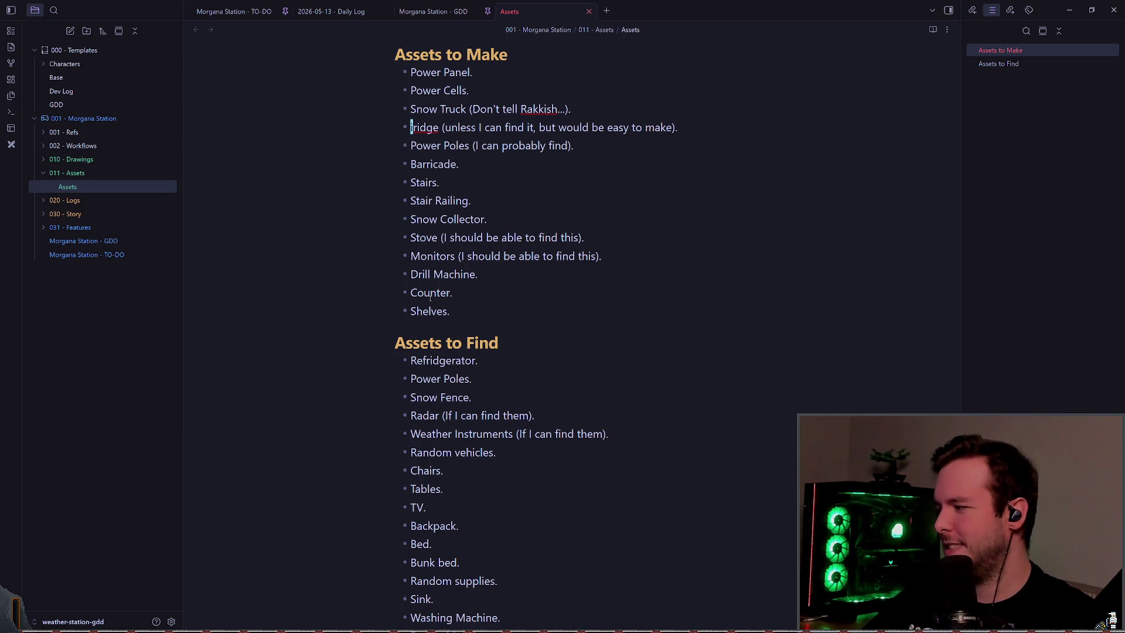
pyautogui.write('Ri')
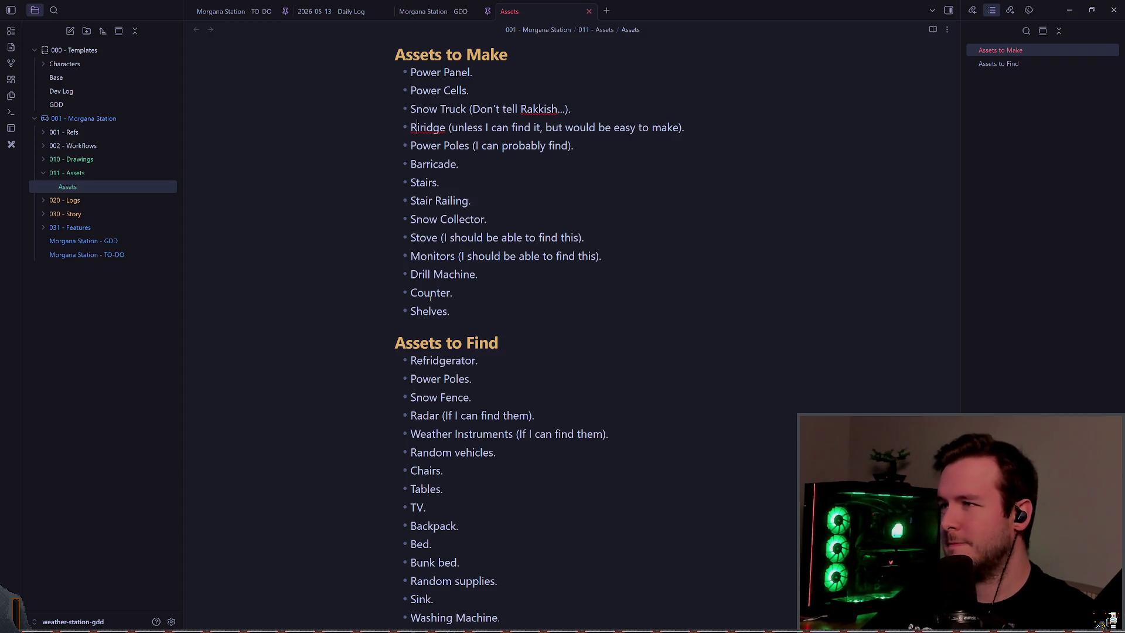
pyautogui.press('BackSpace')
pyautogui.write('efridgeratorr')
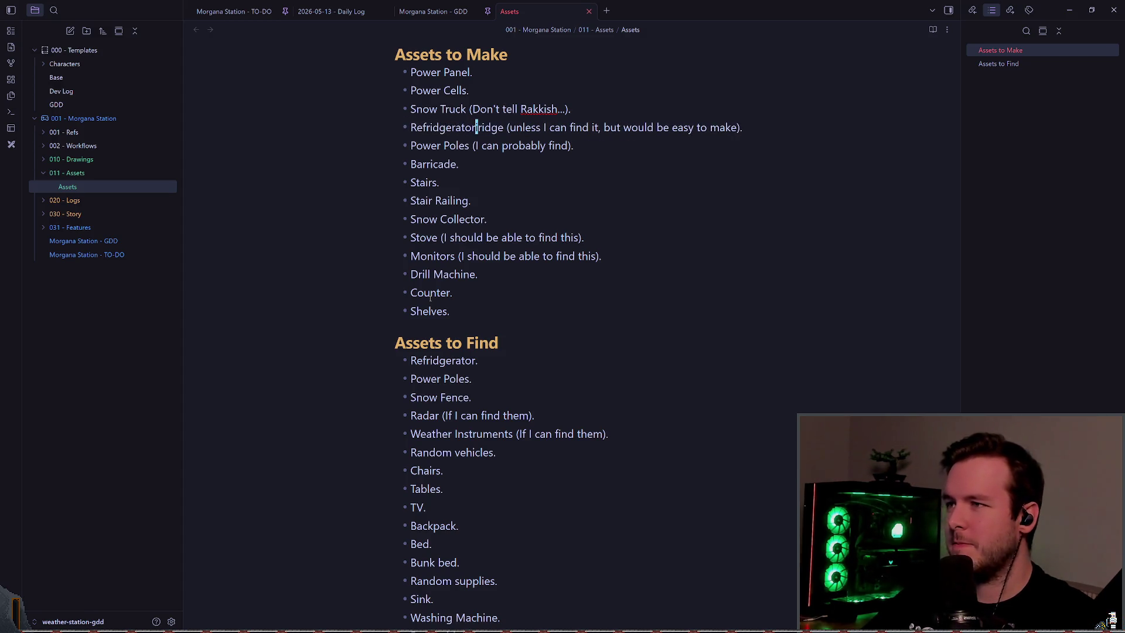
pyautogui.press('Delete')
pyautogui.press('Delete')
pyautogui.press('Delete')
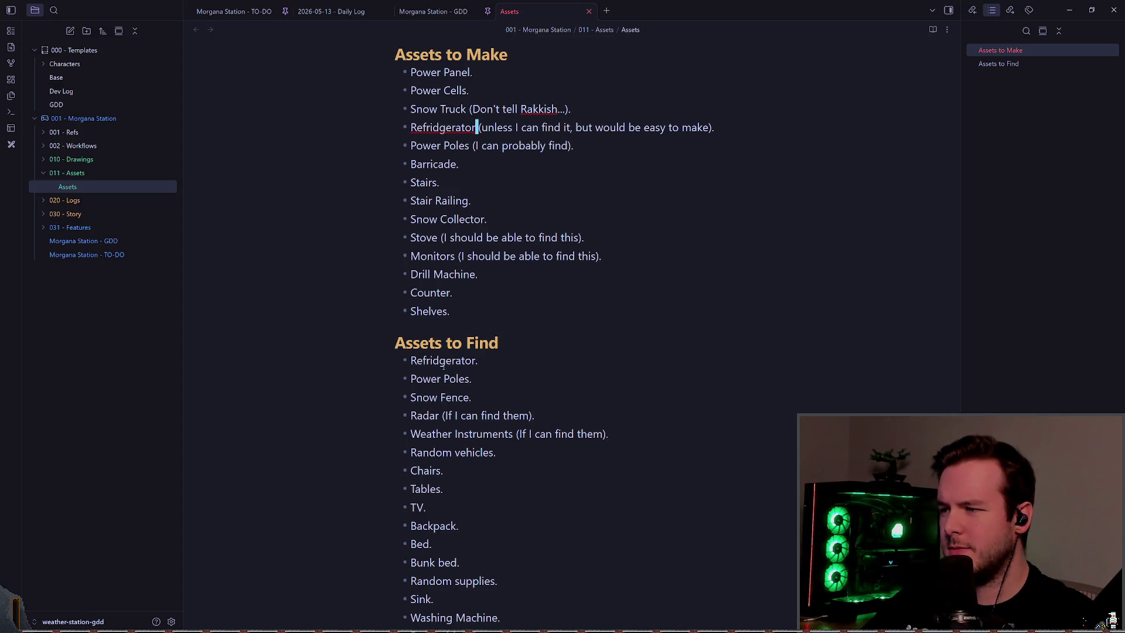
# - Correct both 'Refridgerator' entries to 'Refrigerator' using spelling suggestions
pyautogui.rightClick(449, 134)
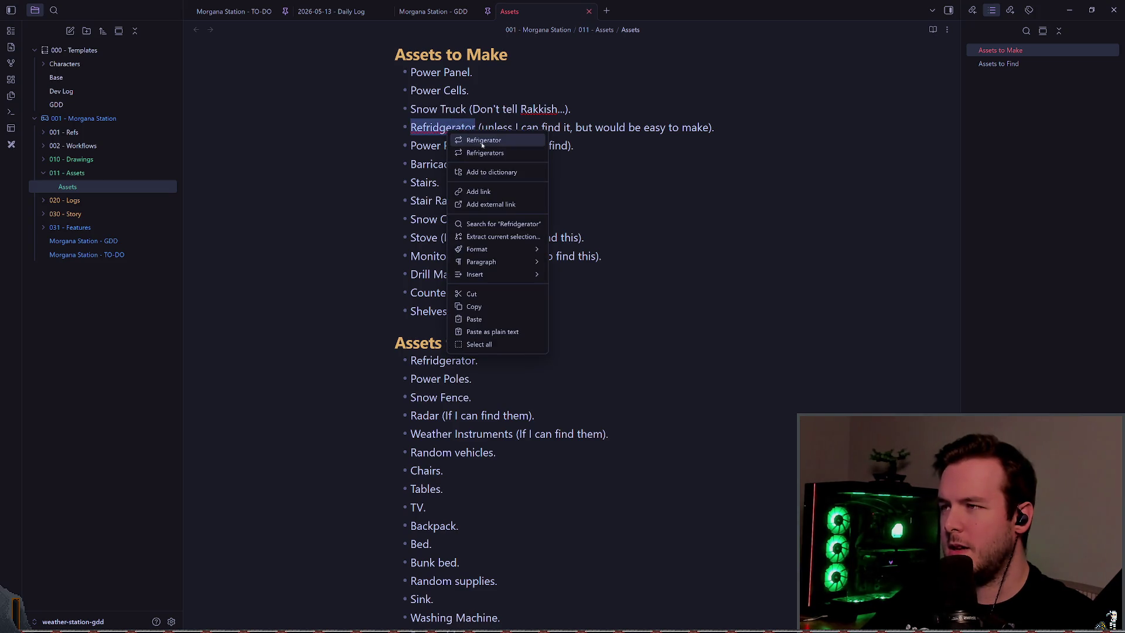
pyautogui.click(428, 165)
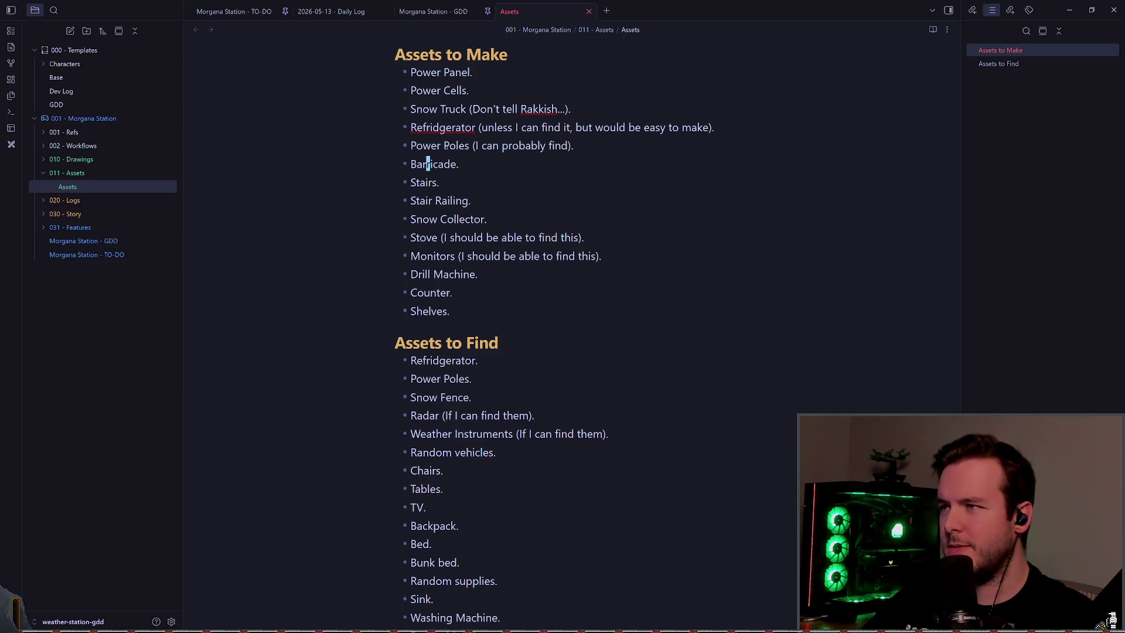
pyautogui.rightClick(447, 128)
pyautogui.click(472, 138)
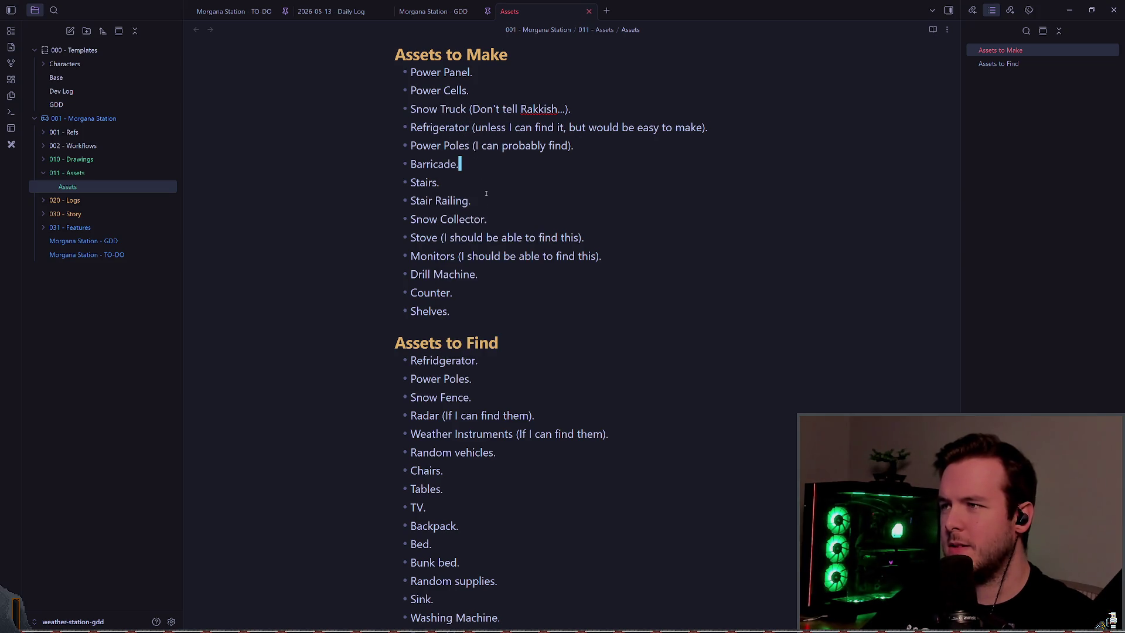
pyautogui.rightClick(460, 361)
pyautogui.click(472, 371)
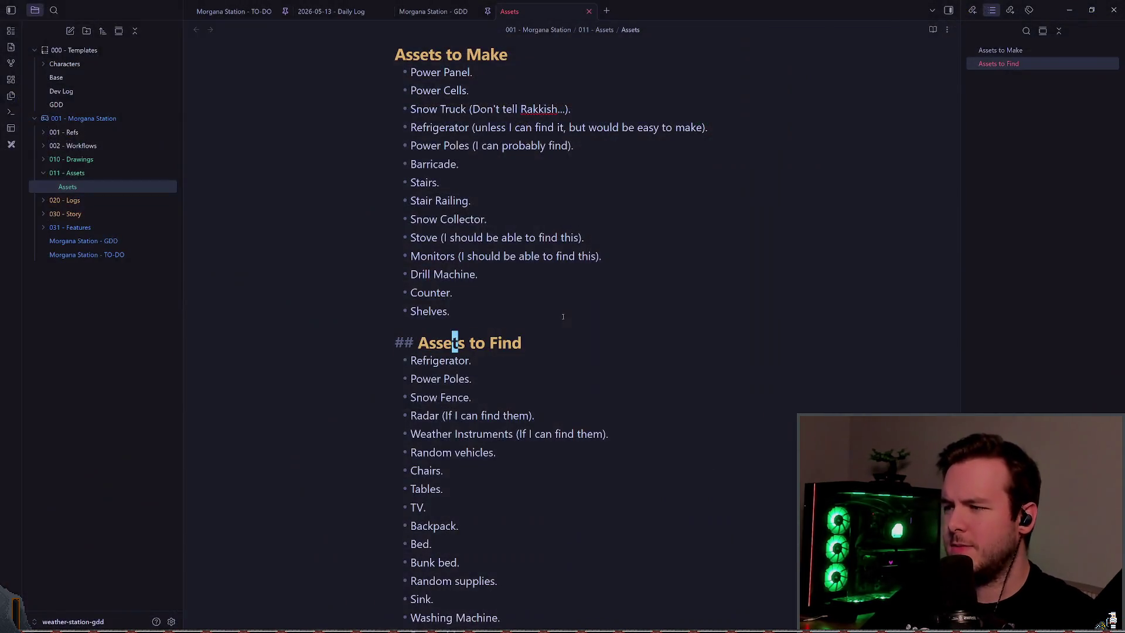
# - Delete the stray new bullet below Refrigerator
pyautogui.press('Up')
pyautogui.press('Up')
pyautogui.press('Up')
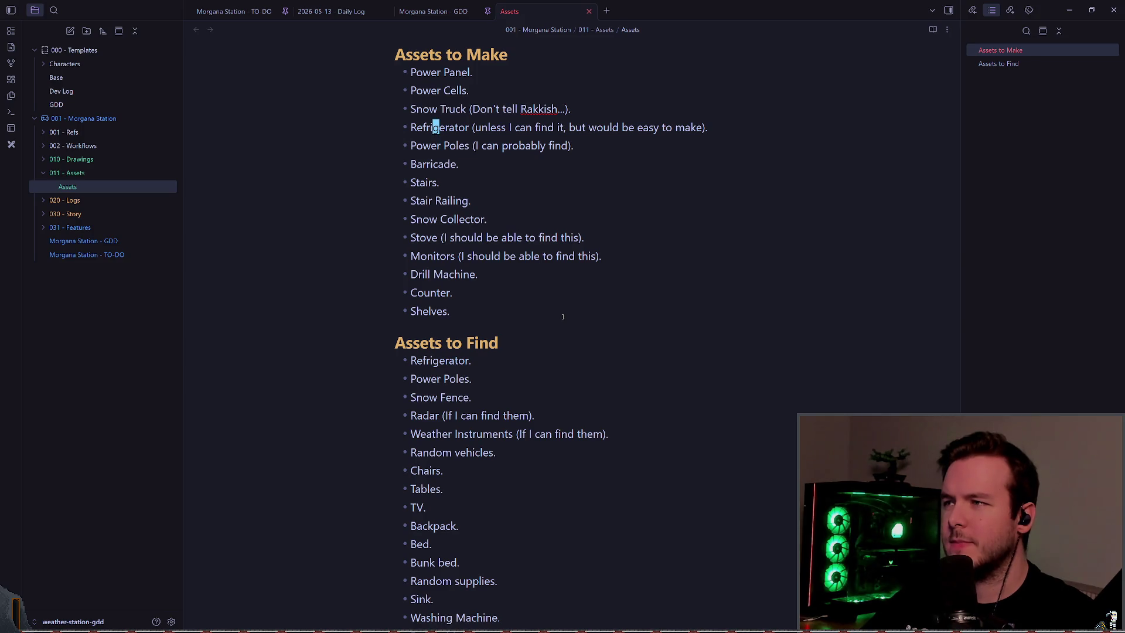
pyautogui.write('oFrfige')
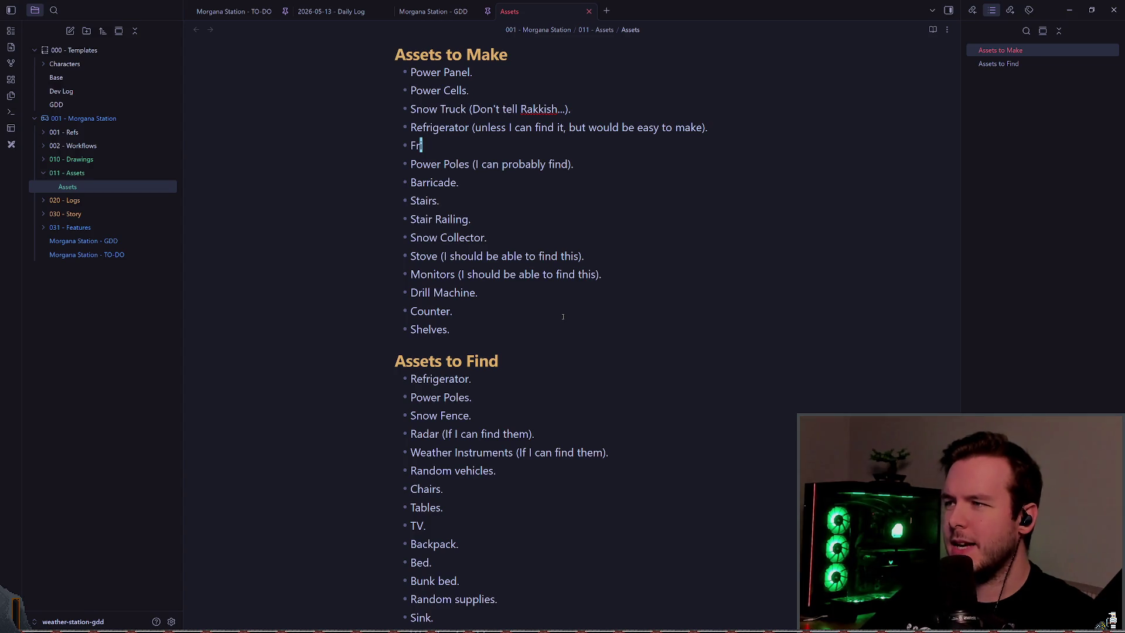
pyautogui.press('Escape')
pyautogui.press('d')
pyautogui.press('d')
pyautogui.press('k')
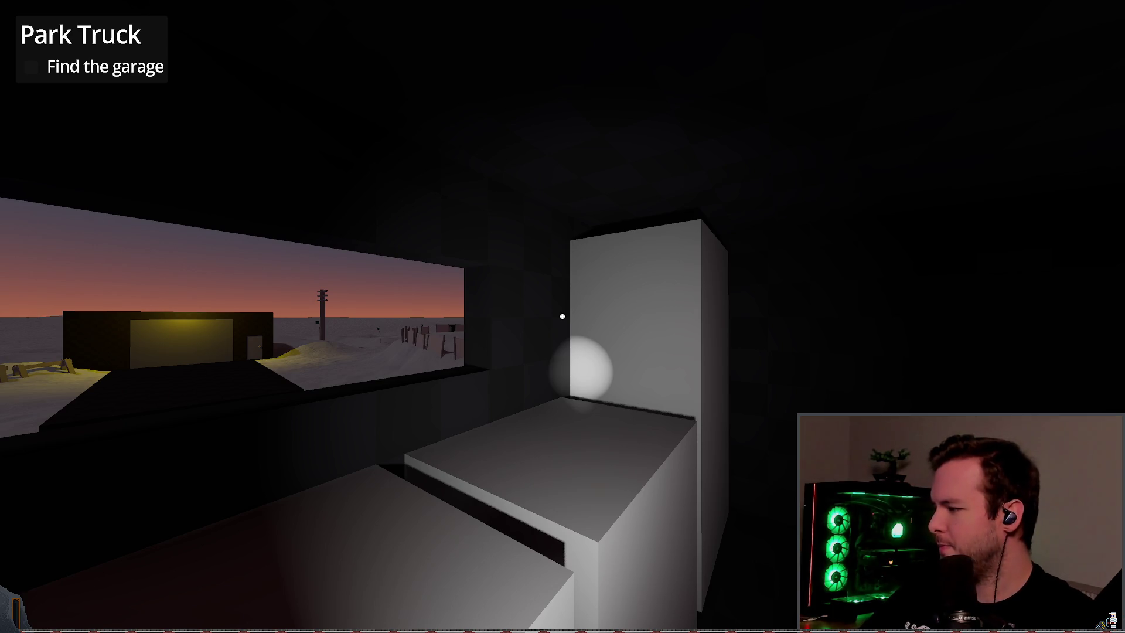
# - Pause and resume the game, look toward the dining table, then Dev Quit back to Godot
pyautogui.moveTo(562, 317)
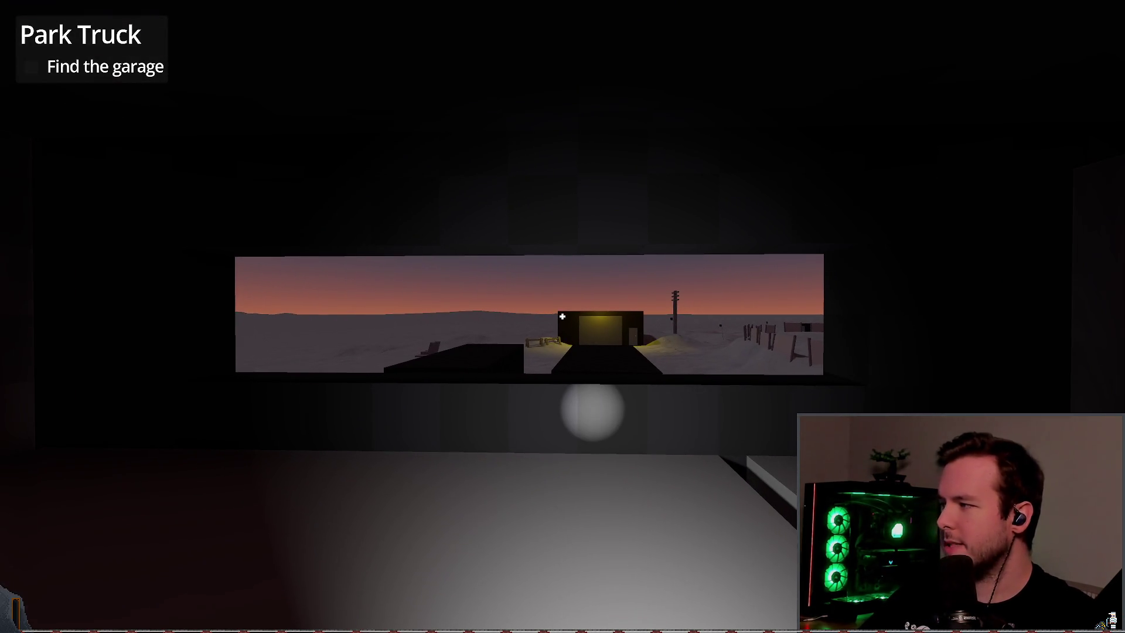
pyautogui.press('Escape')
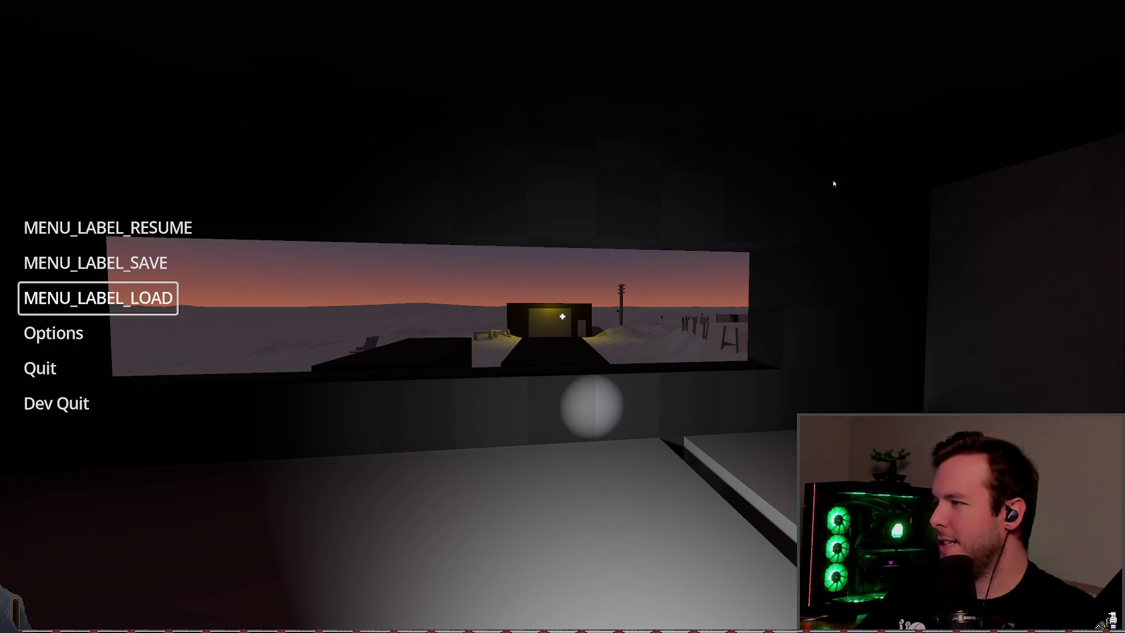
pyautogui.click(108, 227)
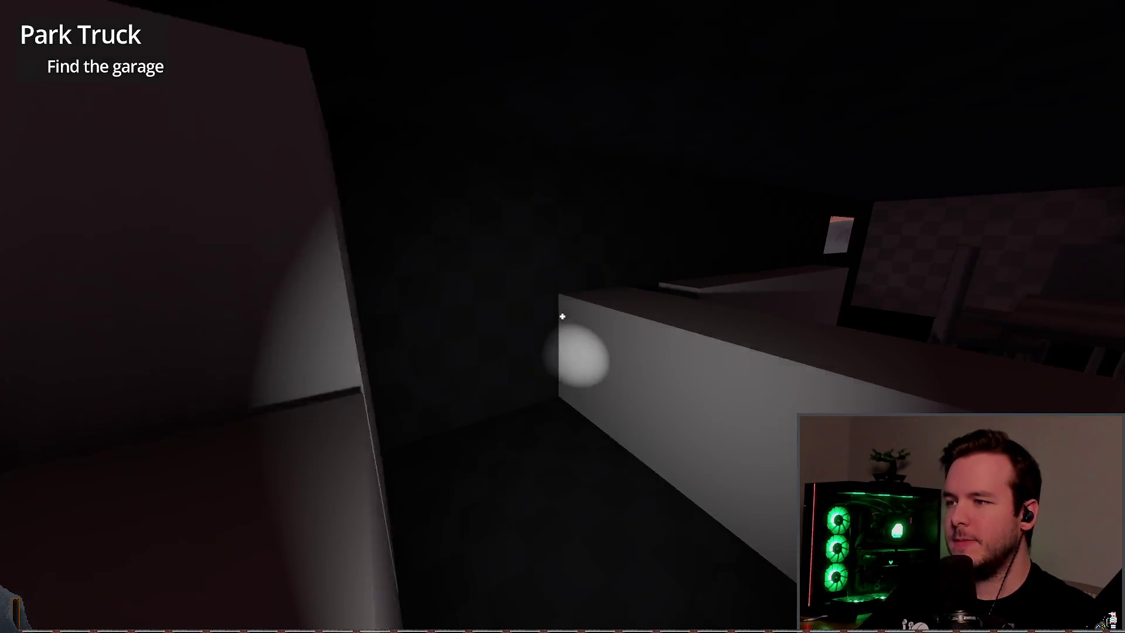
pyautogui.press('w')
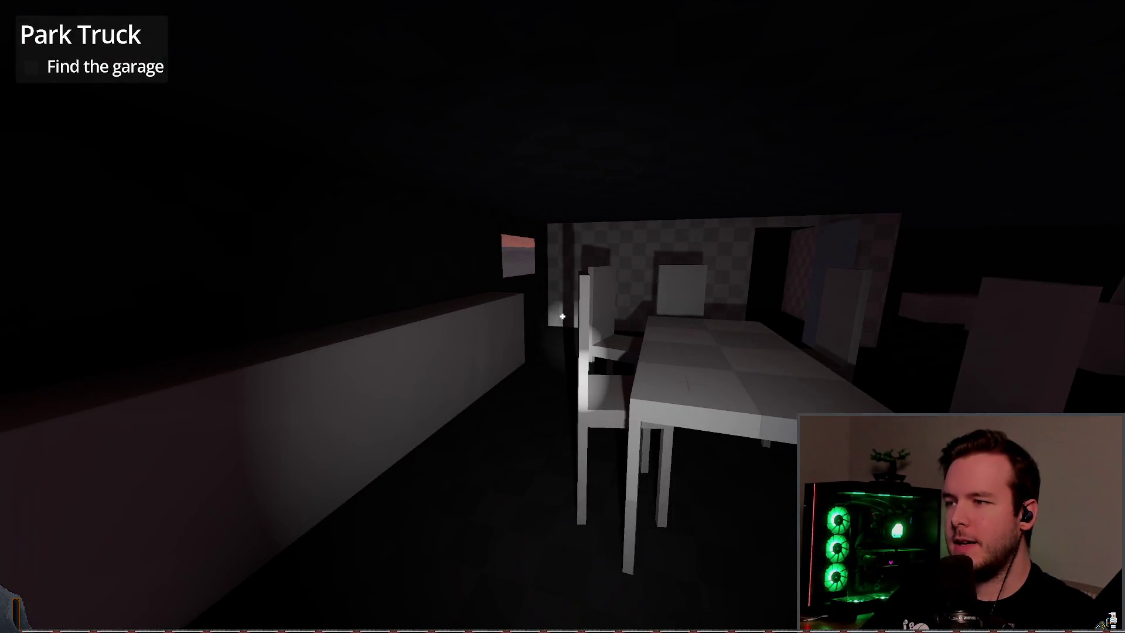
pyautogui.press('Escape')
pyautogui.click(57, 403)
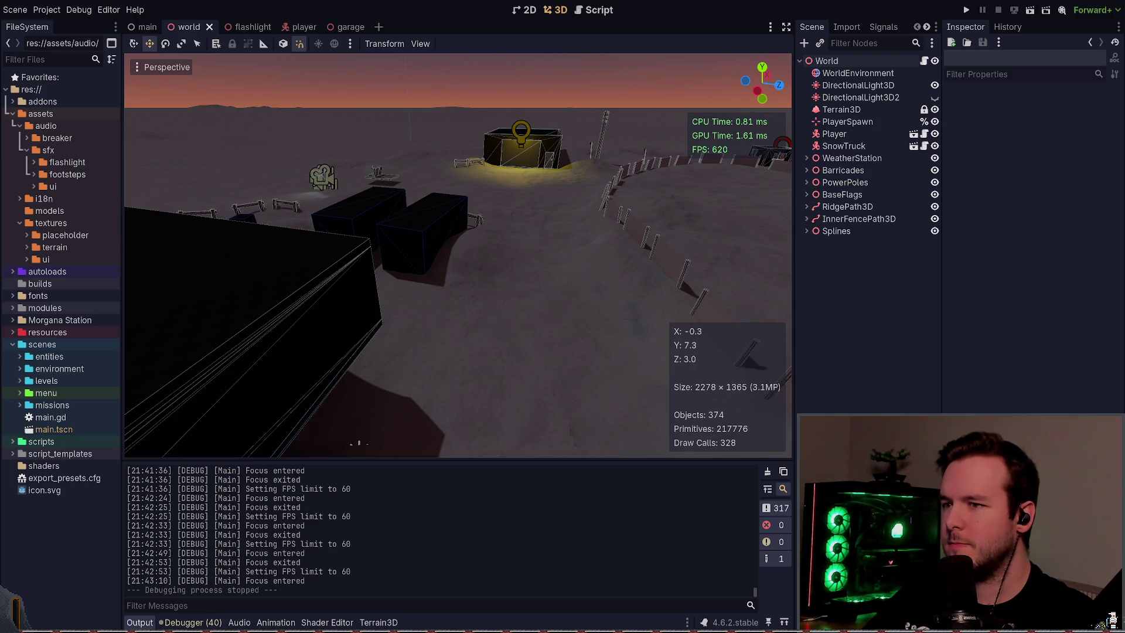
# - Fly the viewport camera back and upward for a wider view, then return to the Assets note
pyautogui.rightClick(481, 289)
pyautogui.press('s')
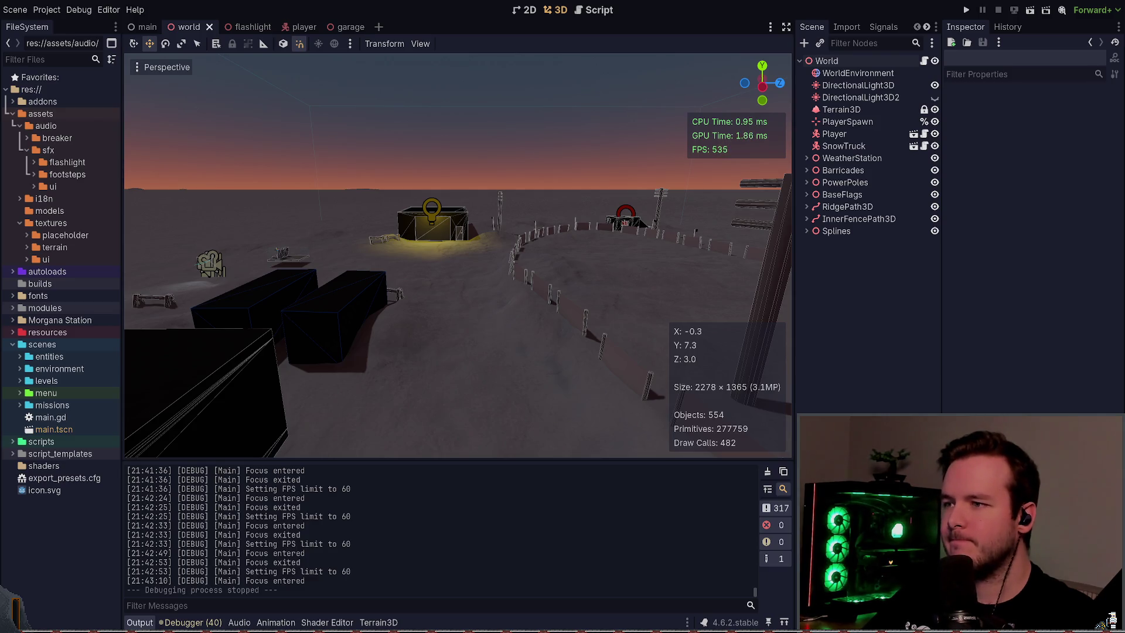
pyautogui.hotkey('alt', 'Tab')
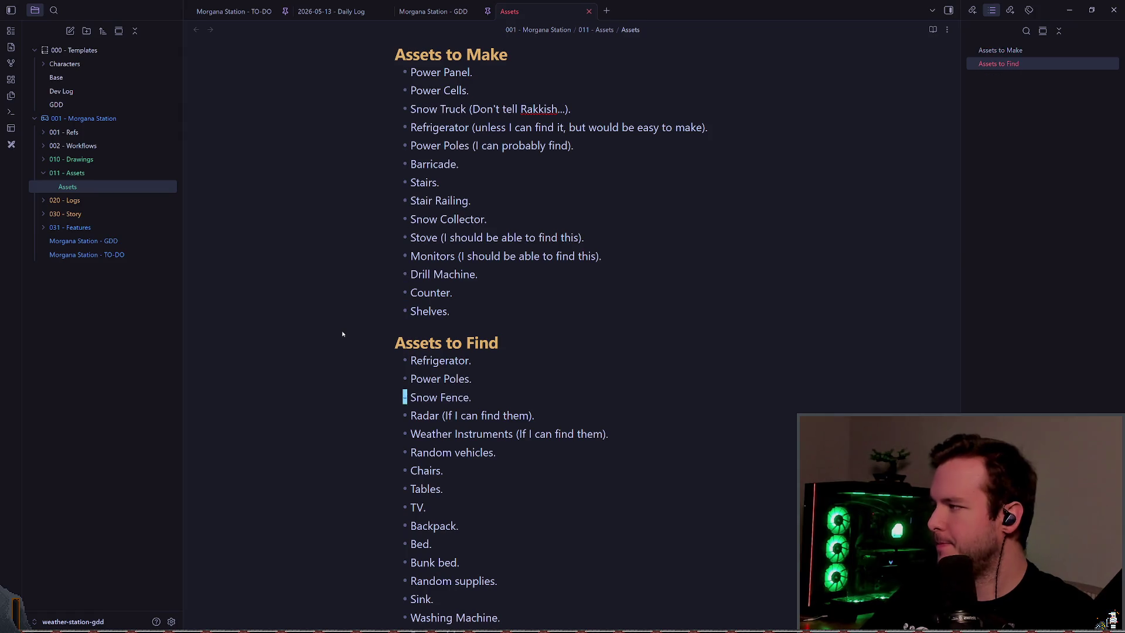
# - Add 'Water cooler.' as the last Assets to Find item after Shelves
pyautogui.press('Down')
pyautogui.press('Down')
pyautogui.press('Down')
pyautogui.press('Return')
pyautogui.write('Water cooler.')
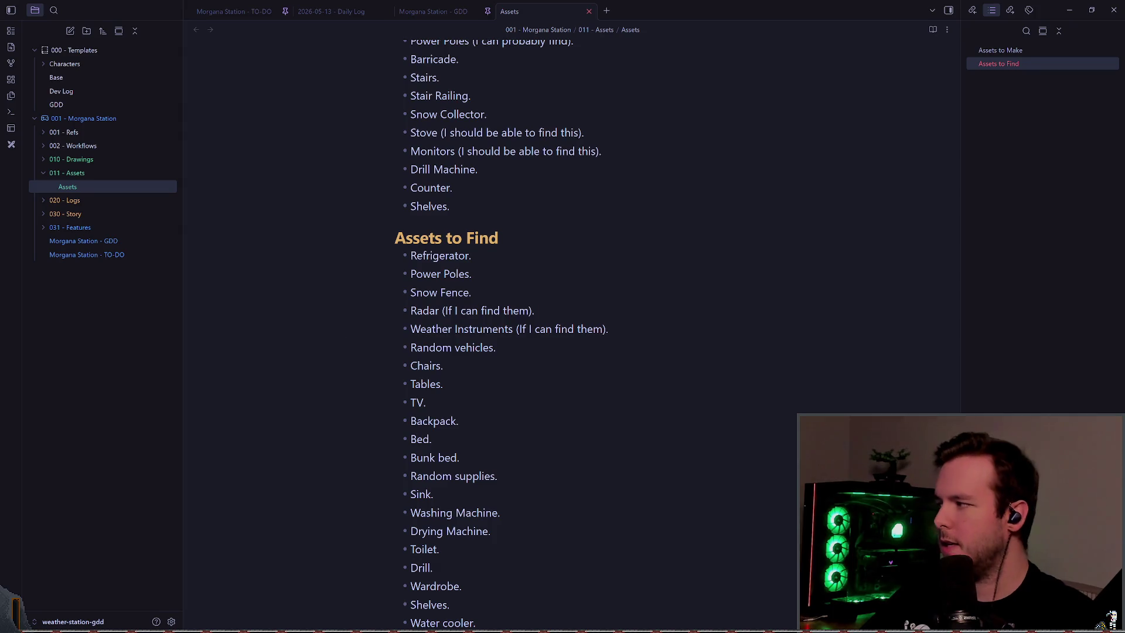
pyautogui.hotkey('alt', 'Tab')
pyautogui.hotkey('alt', 'Tab')
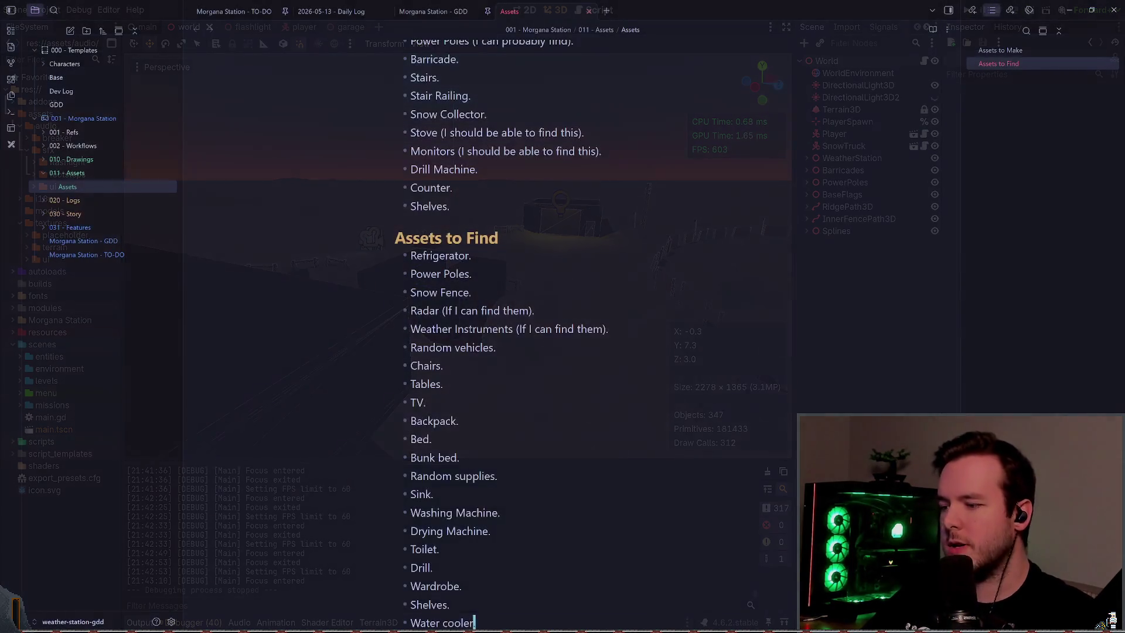
pyautogui.press('Return')
pyautogui.press('BackSpace')
# - Add an unindented 'Cargo container.' bullet at the top of Assets to Find
pyautogui.press('Up')
pyautogui.press('Up')
pyautogui.press('Up')
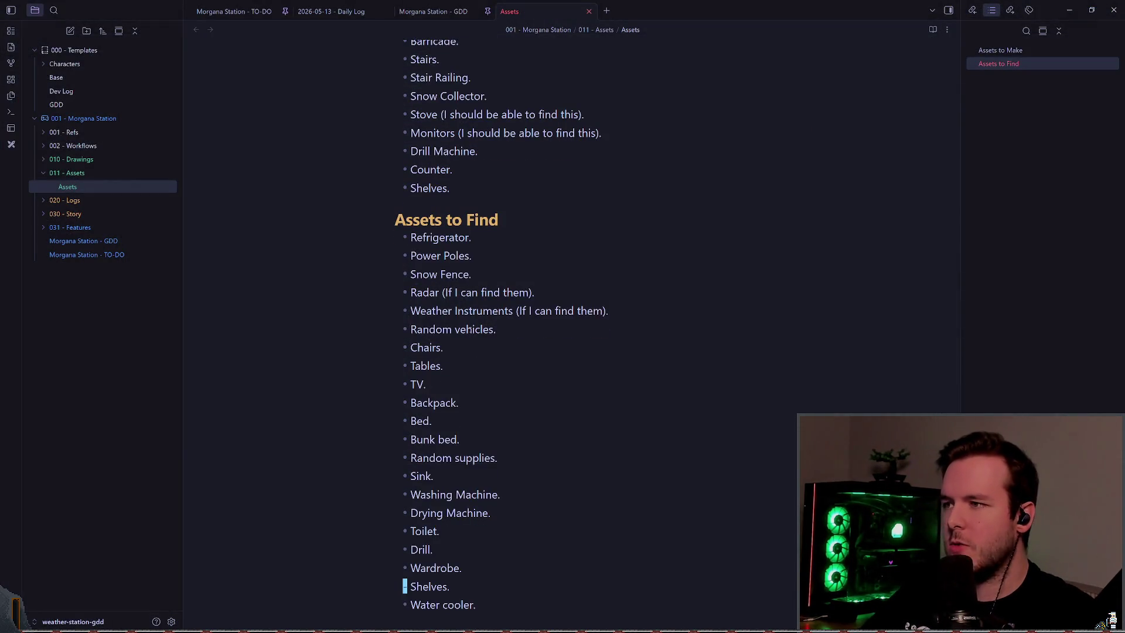
pyautogui.press('Down')
pyautogui.hotkey('shift', 'alt', 'Down')
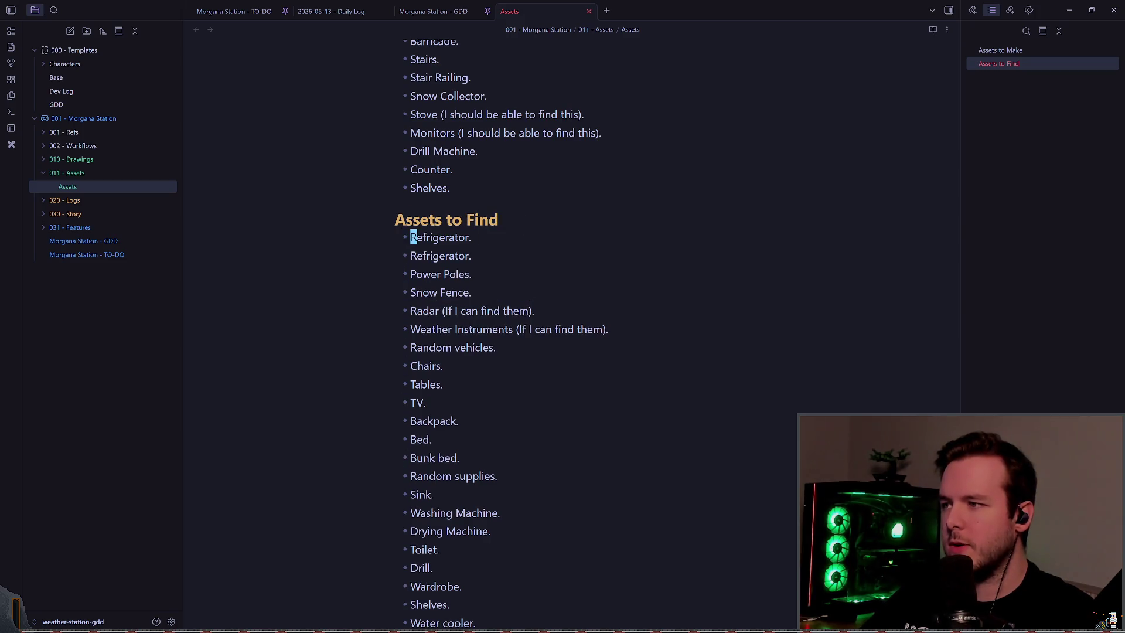
pyautogui.hotkey('ctrl', 'Delete')
pyautogui.write('C')
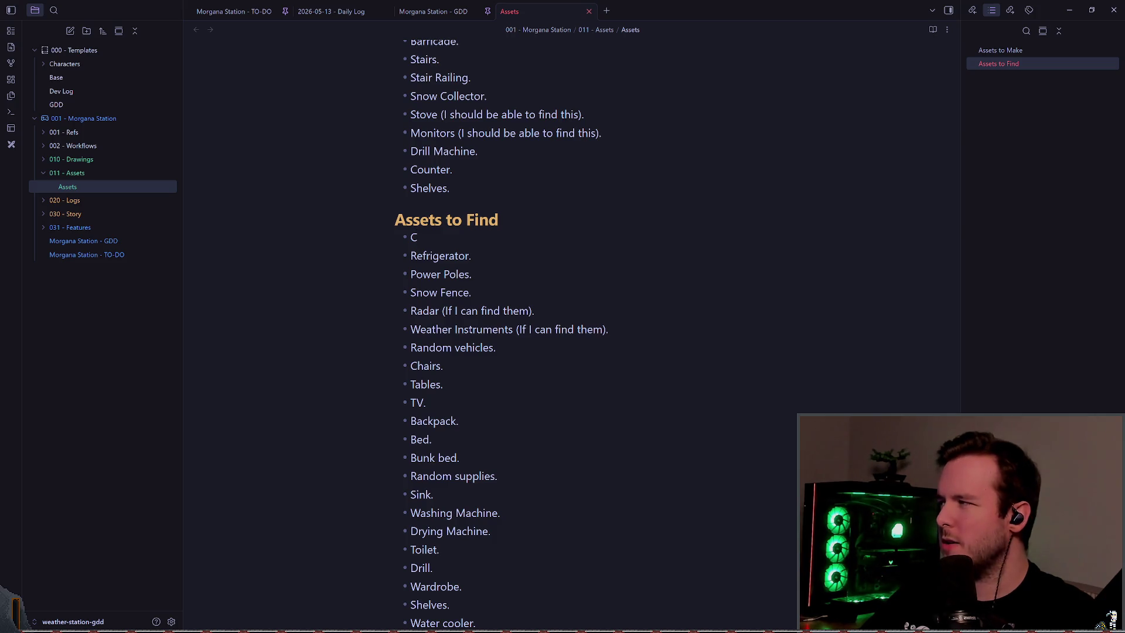
pyautogui.write('oarg')
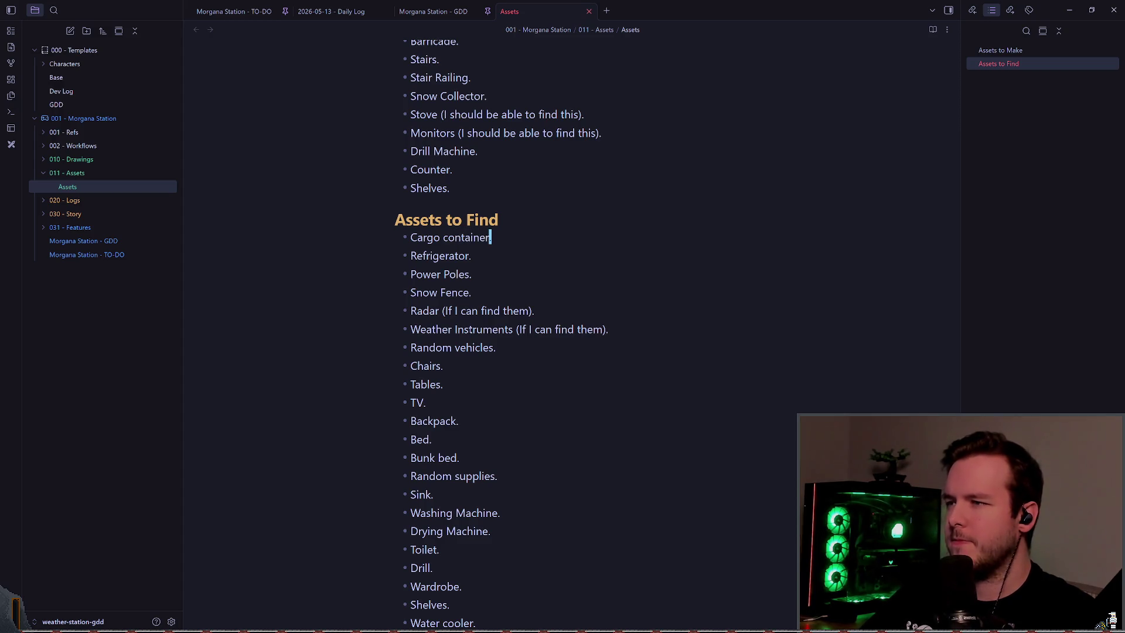
pyautogui.press('Tab')
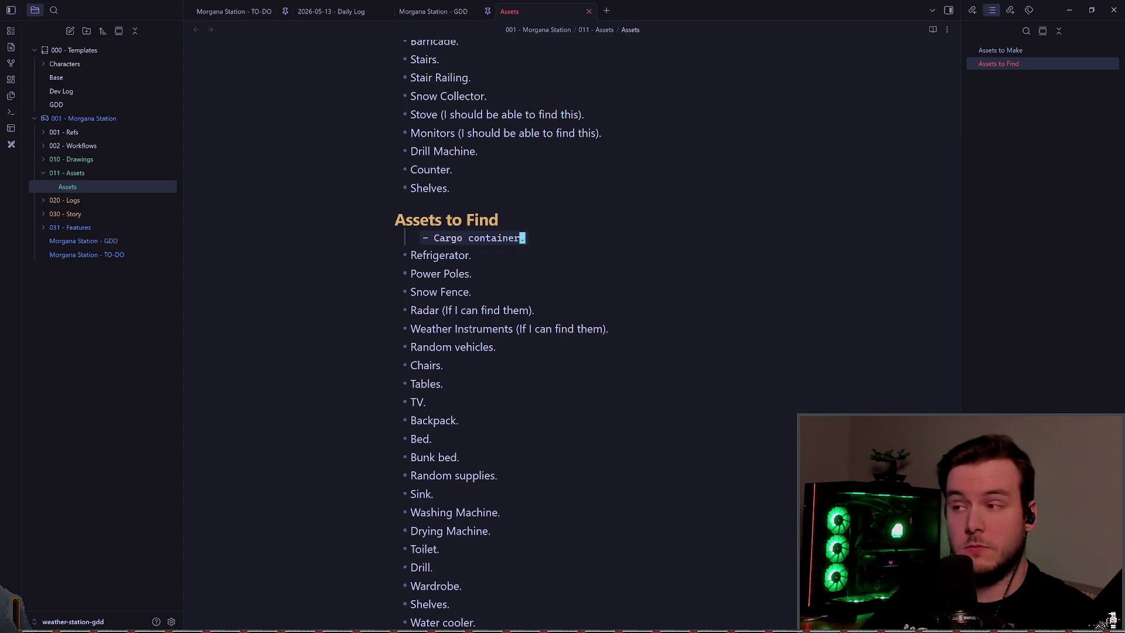
pyautogui.press('u')
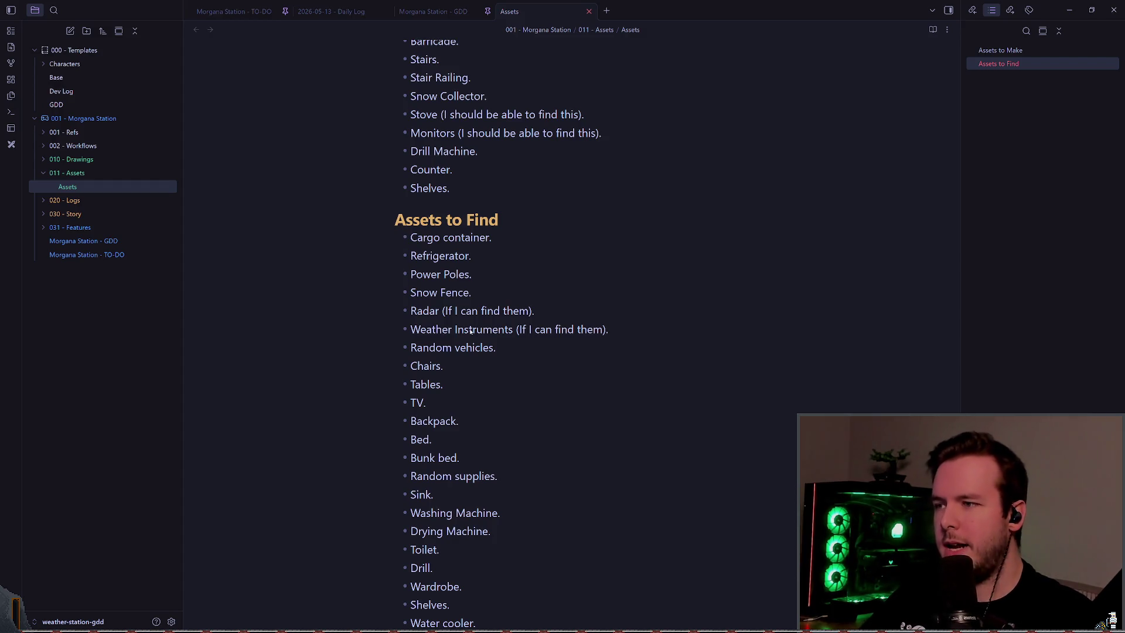
pyautogui.hotkey('alt', 'Tab')
# - Add a 'Doppler screen.' bullet after Shelves under Assets to Make
pyautogui.press('w')
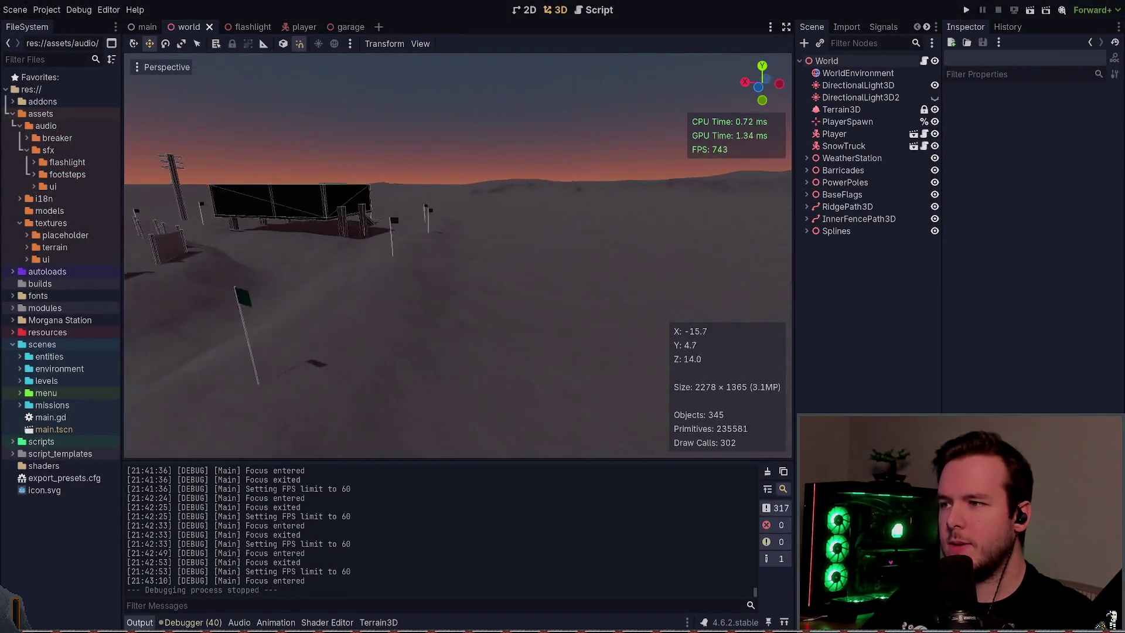
pyautogui.press('w')
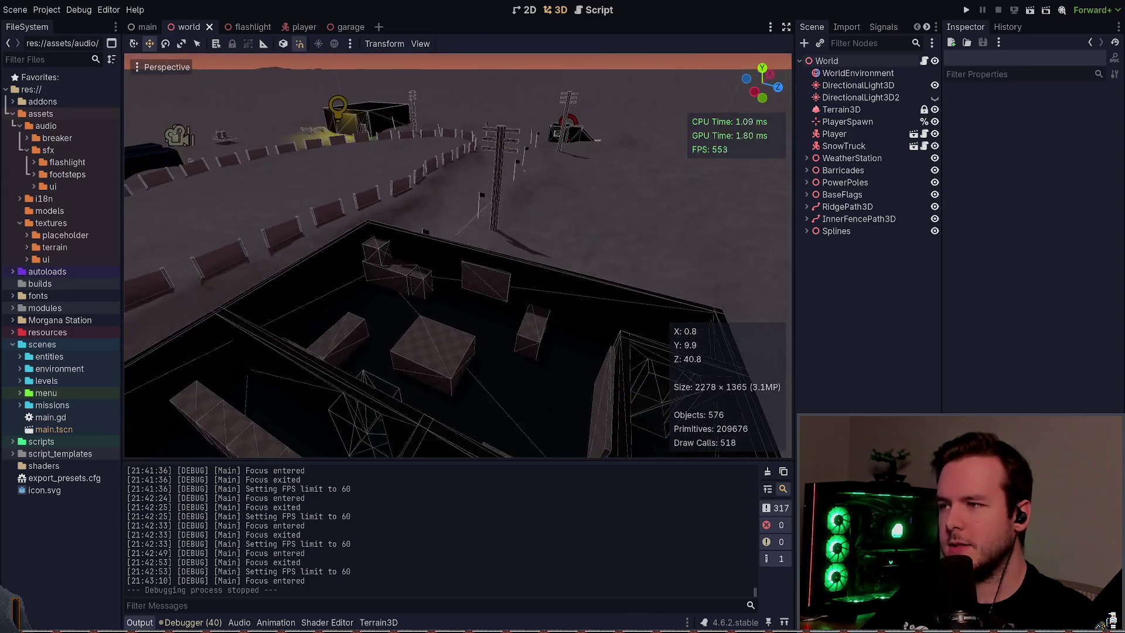
pyautogui.press('w')
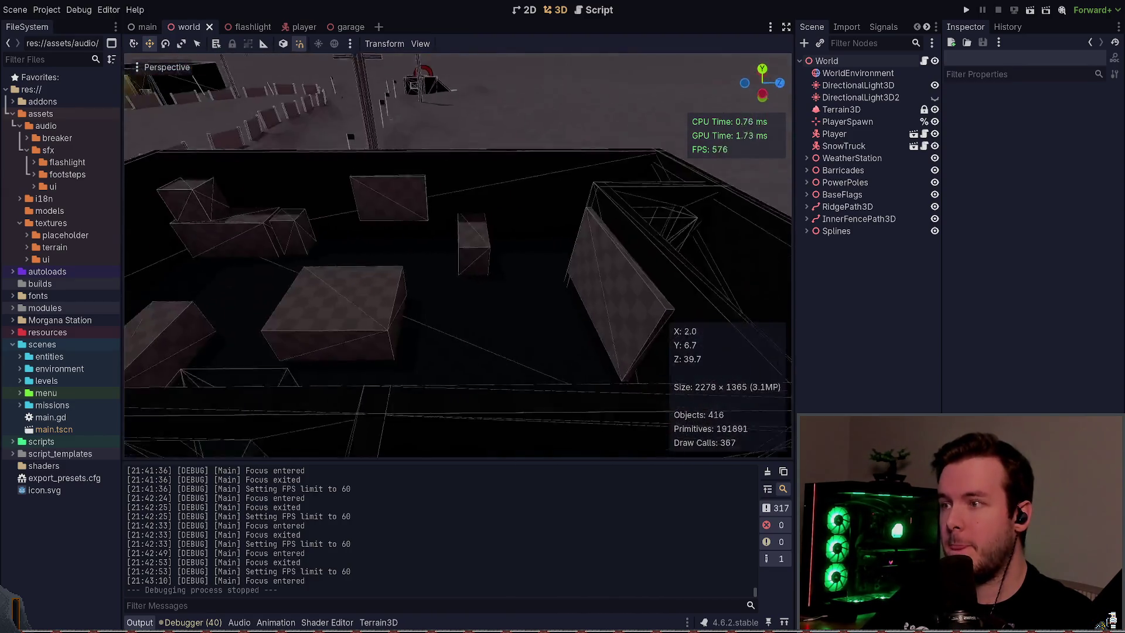
pyautogui.hotkey('alt', 'Tab')
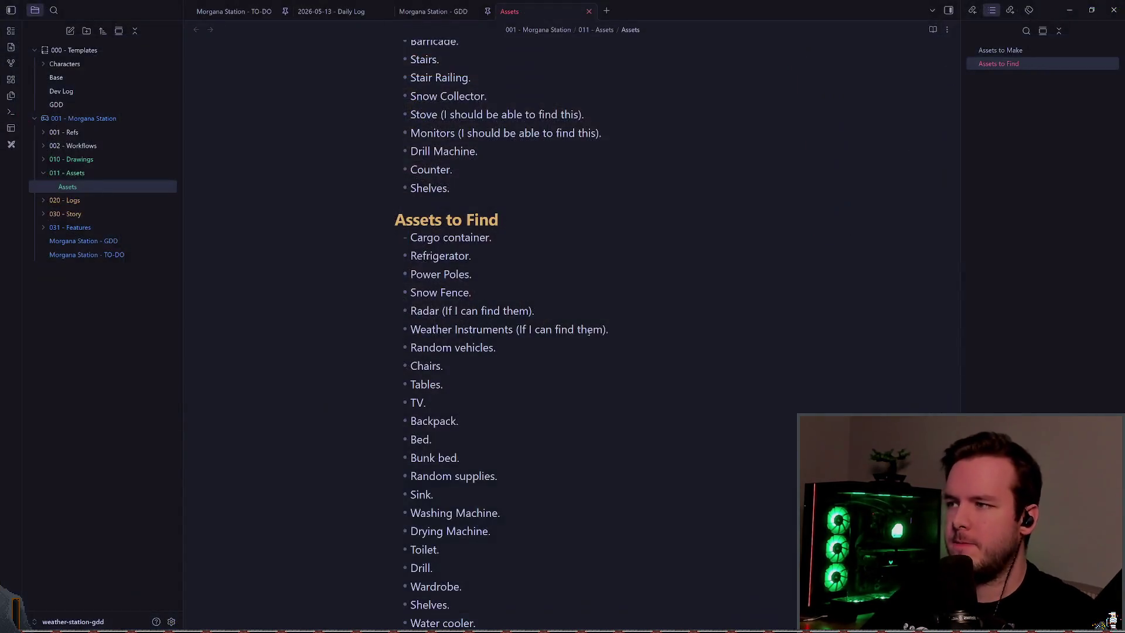
pyautogui.press('Return')
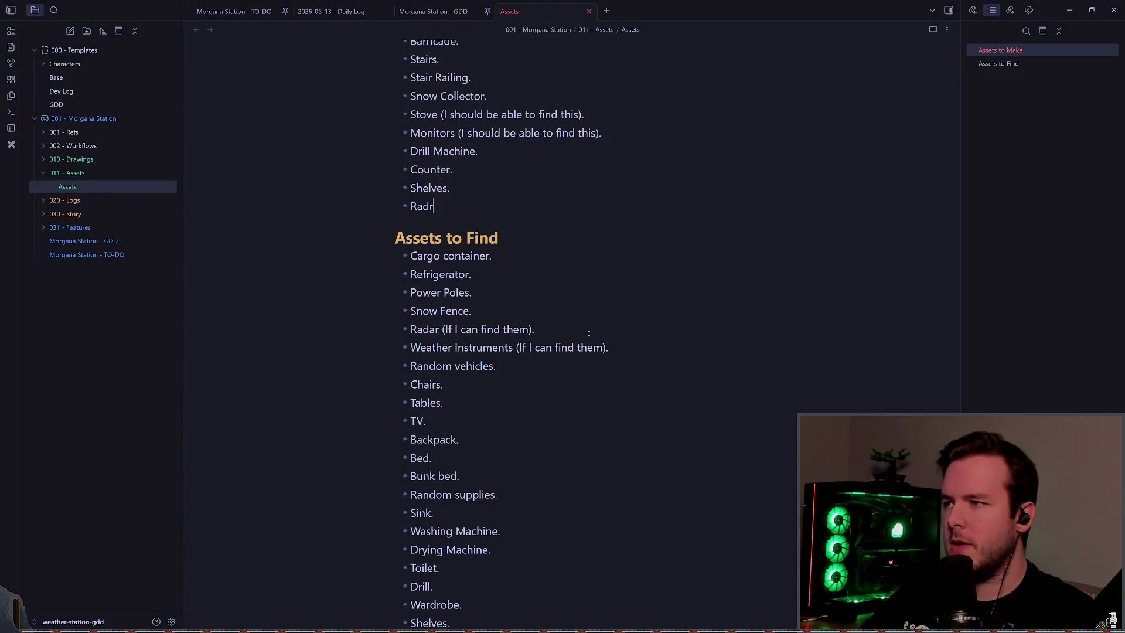
pyautogui.write('reen')
pyautogui.press('BackSpace')
pyautogui.press('BackSpace')
pyautogui.press('BackSpace')
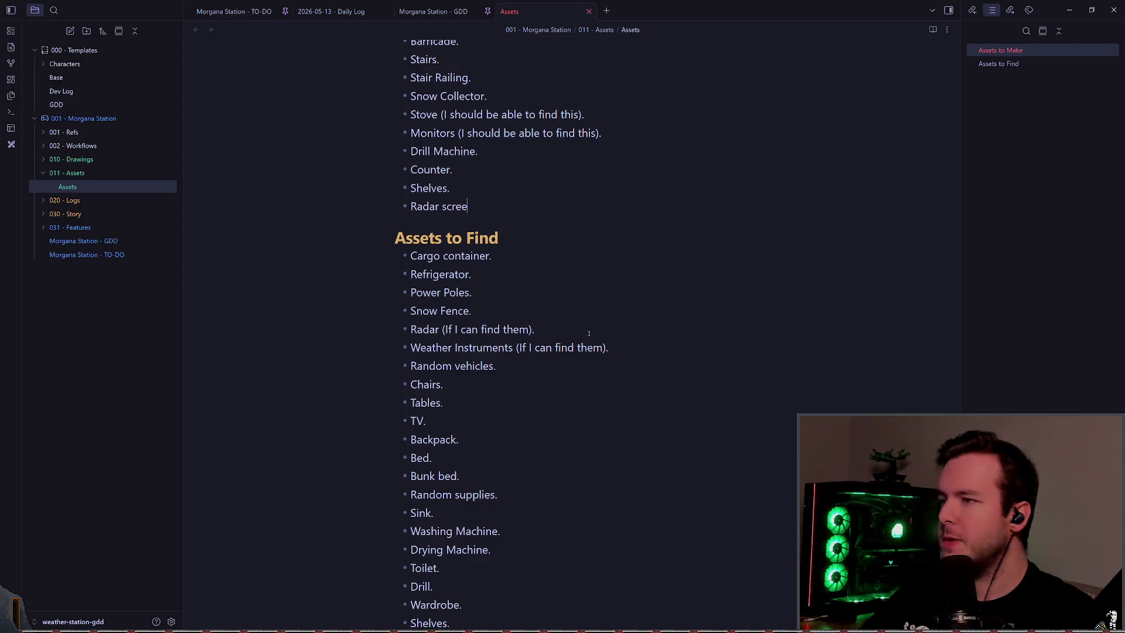
pyautogui.write('pler')
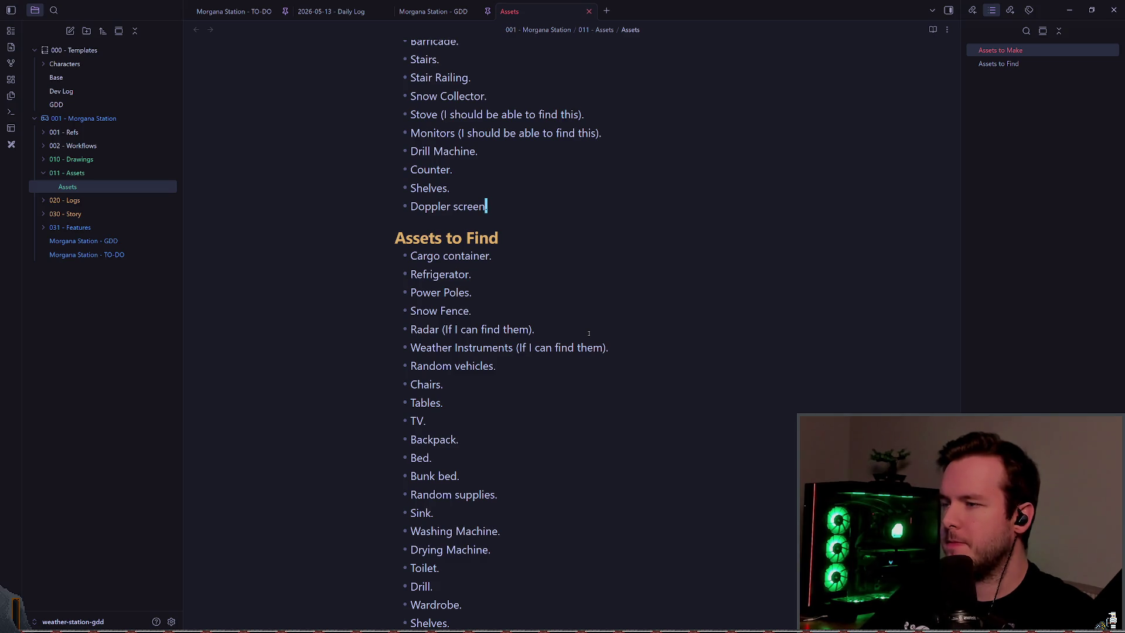
# - Add a Mini-fridge bullet below Doppler screen in Assets to Make
pyautogui.hotkey('alt', 'Tab')
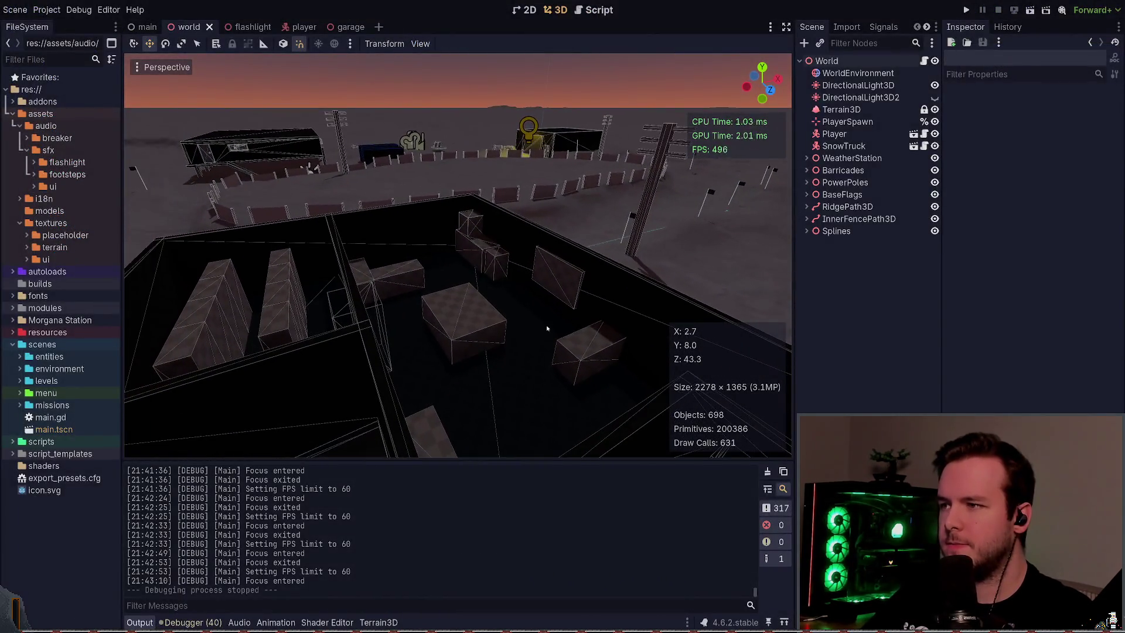
pyautogui.hotkey('alt', 'Tab')
pyautogui.press('Return')
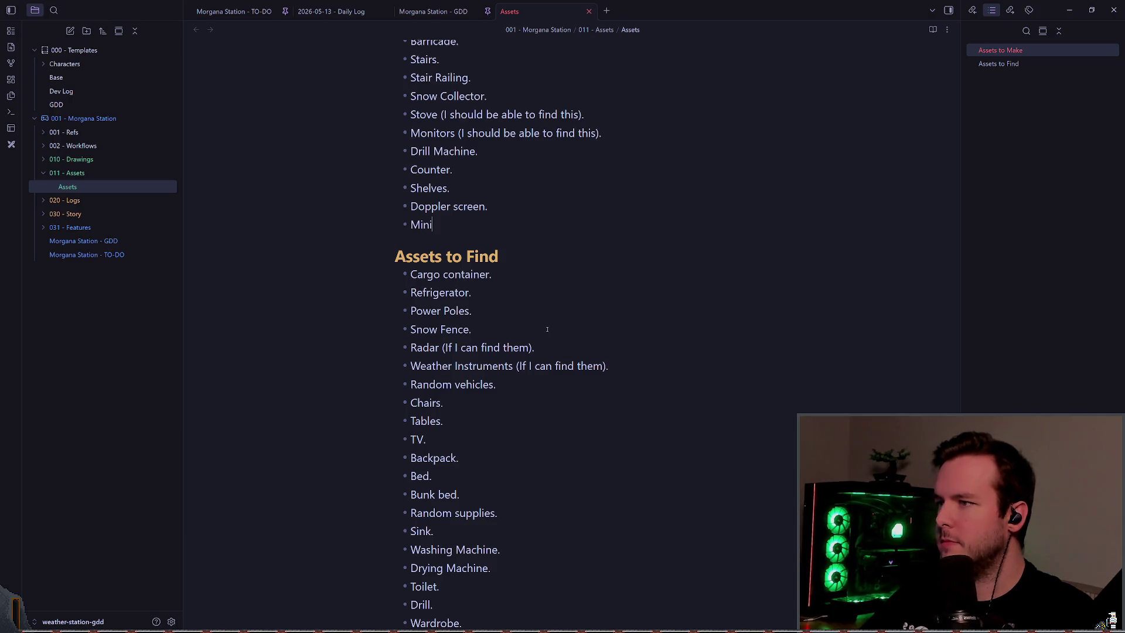
pyautogui.write('-fridge')
pyautogui.press('Escape')
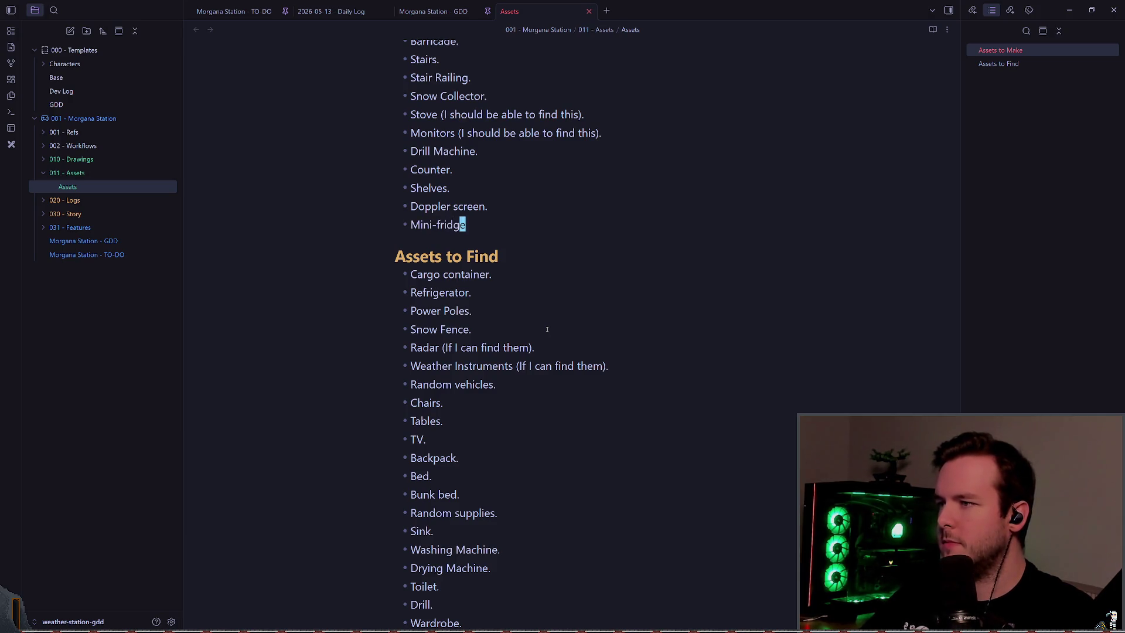
# - Copy Mini-fridge into Assets to Find below Refrigerator, ending it with a period
pyautogui.press('0')
pyautogui.hotkey('shift', 'g')
pyautogui.press('k')
pyautogui.press('k')
pyautogui.press('k')
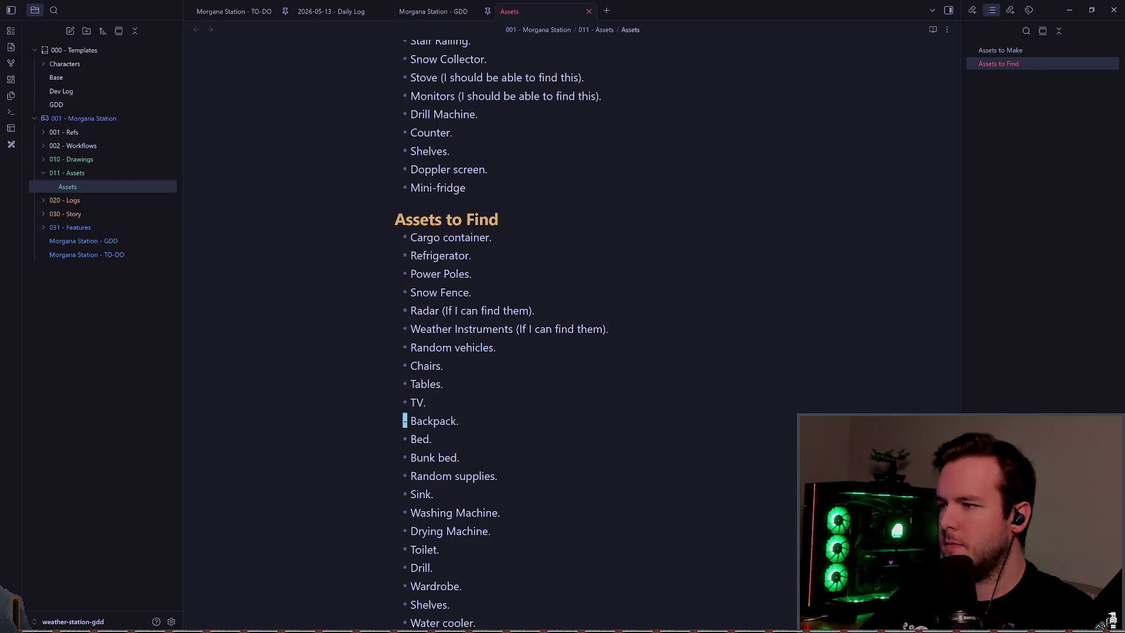
pyautogui.press('p')
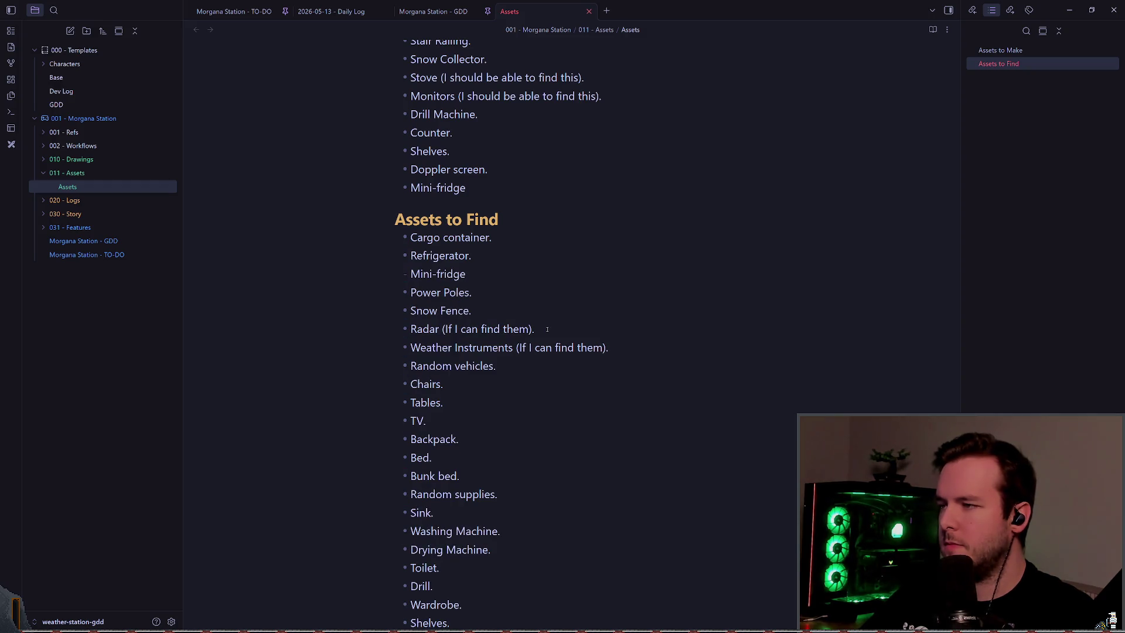
pyautogui.hotkey('shift', 'a')
pyautogui.write('.')
pyautogui.press('Escape')
pyautogui.press('k')
pyautogui.press('k')
pyautogui.press('k')
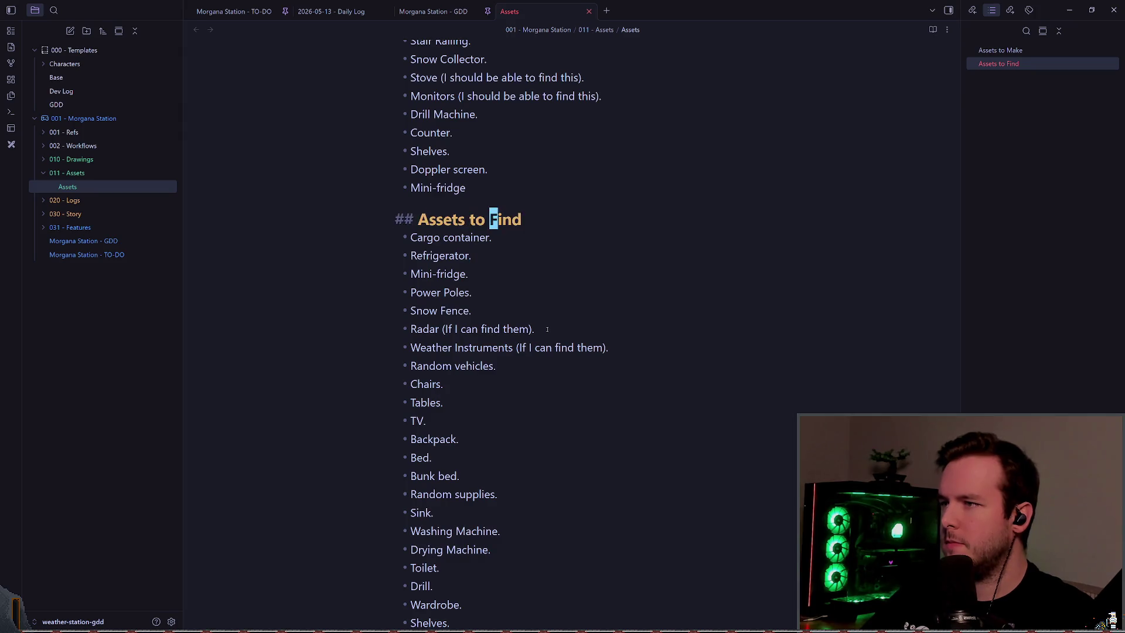
pyautogui.write('.')
pyautogui.press('Return')
# - Add an L-Desk bullet and a Desk bullet above it
pyautogui.hotkey('alt', 'Tab')
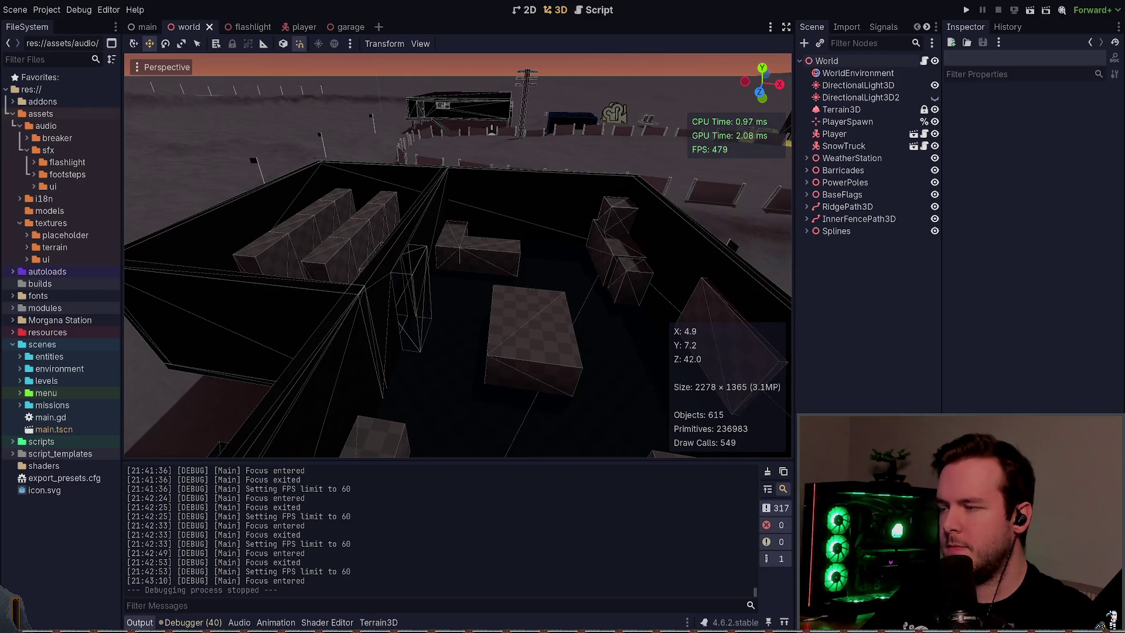
pyautogui.hotkey('alt', 'Tab')
pyautogui.write('L-')
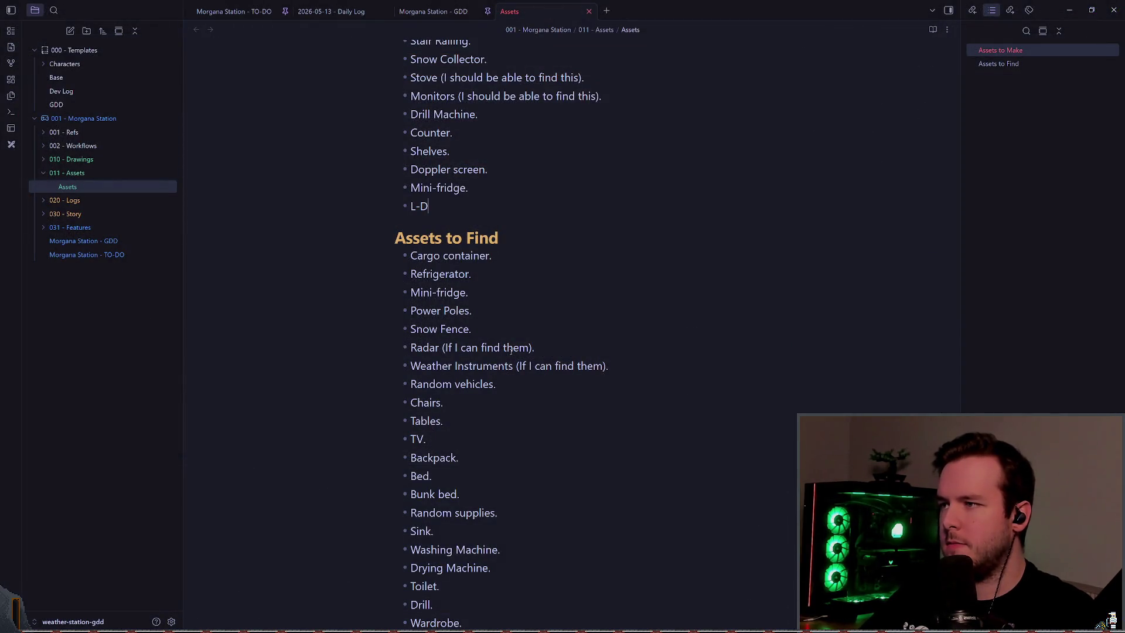
pyautogui.press('y')
pyautogui.press('y')
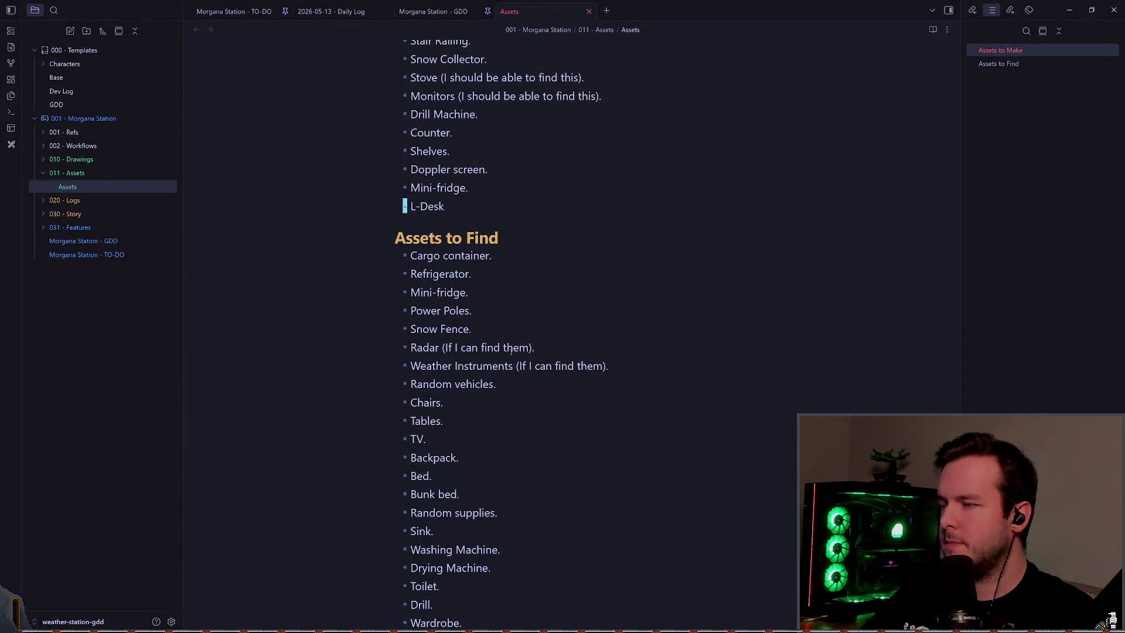
pyautogui.press('p')
pyautogui.press('w')
pyautogui.press('x')
pyautogui.press('x')
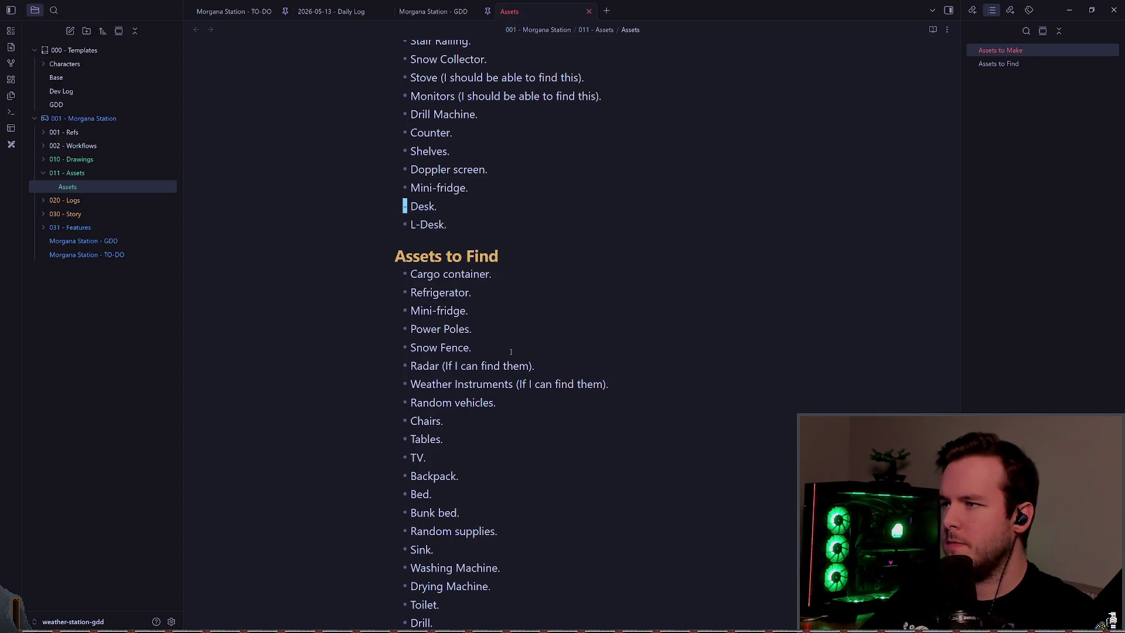
# - Add 'Whiteboard.' after Water cooler in the Assets to Find list
pyautogui.hotkey('alt', 'Tab')
pyautogui.scroll(2, 457, 255)
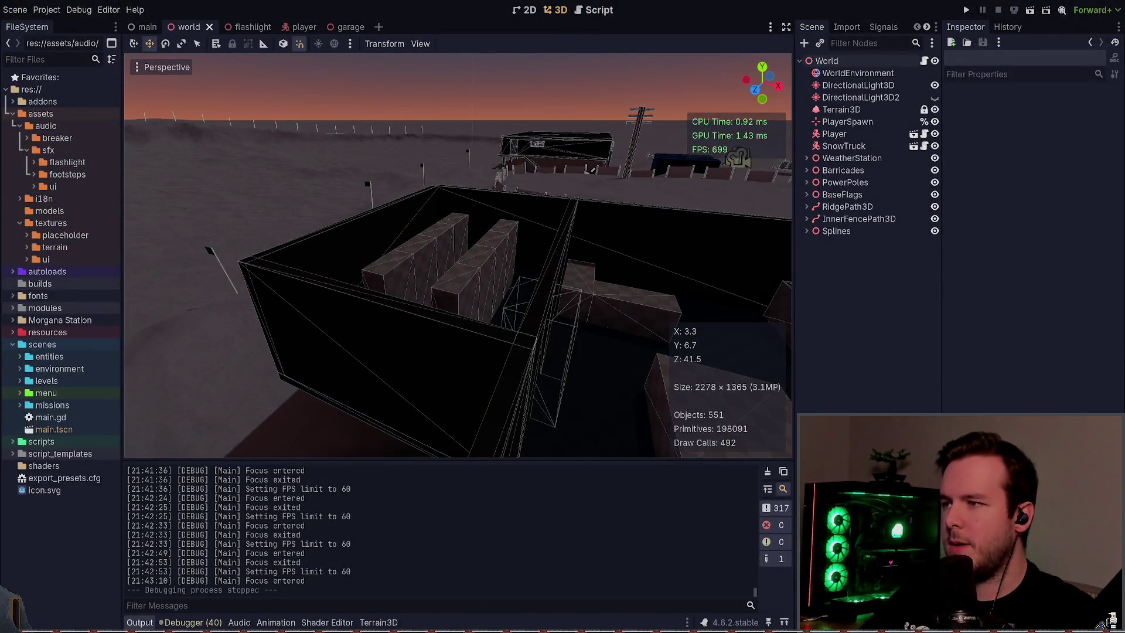
pyautogui.hotkey('alt', 'Tab')
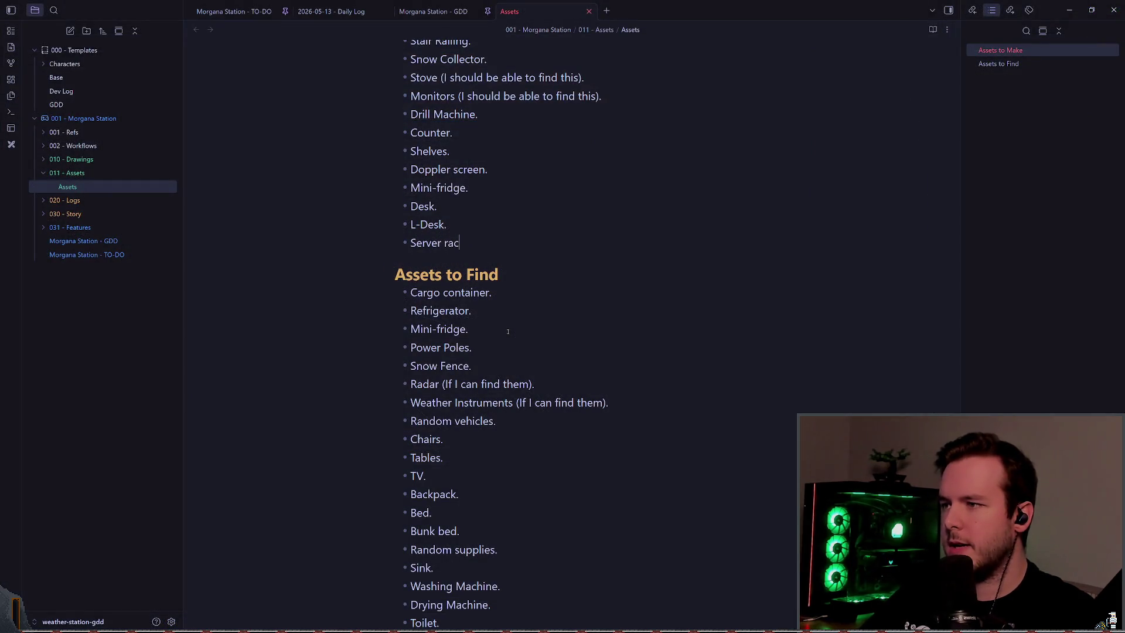
pyautogui.hotkey('alt', 'Tab')
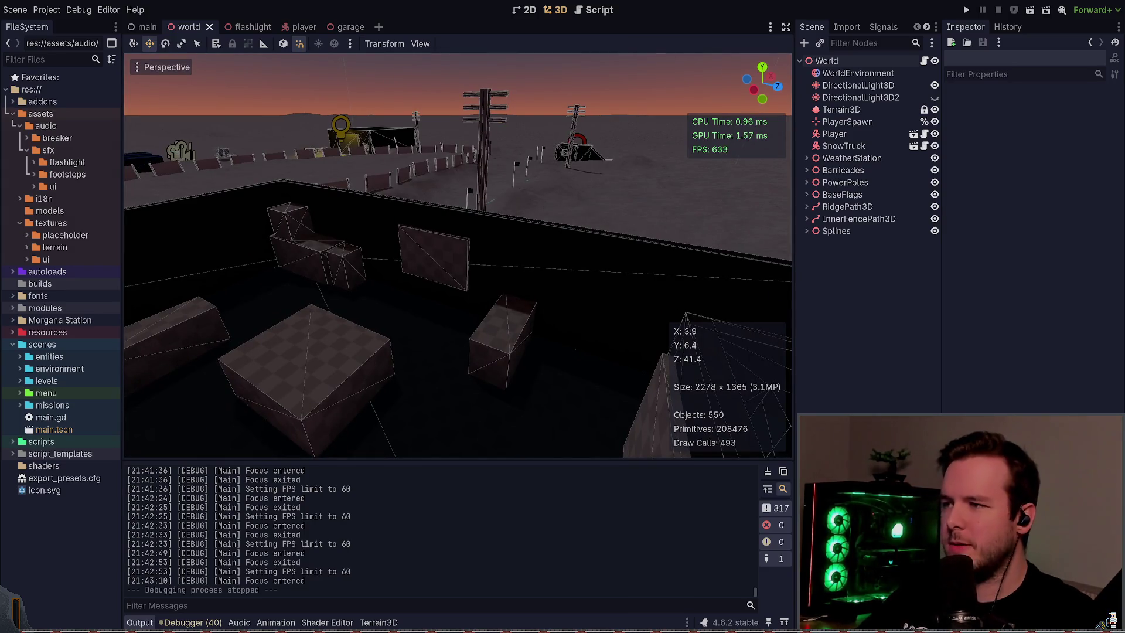
pyautogui.press('Return')
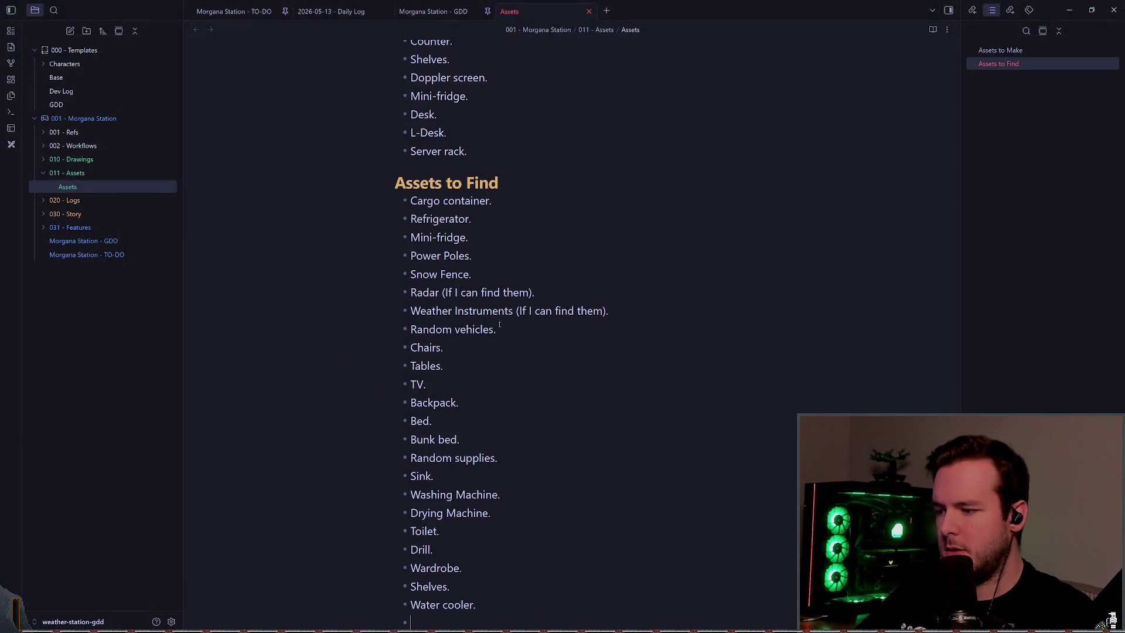
pyautogui.write('Whiteboard.')
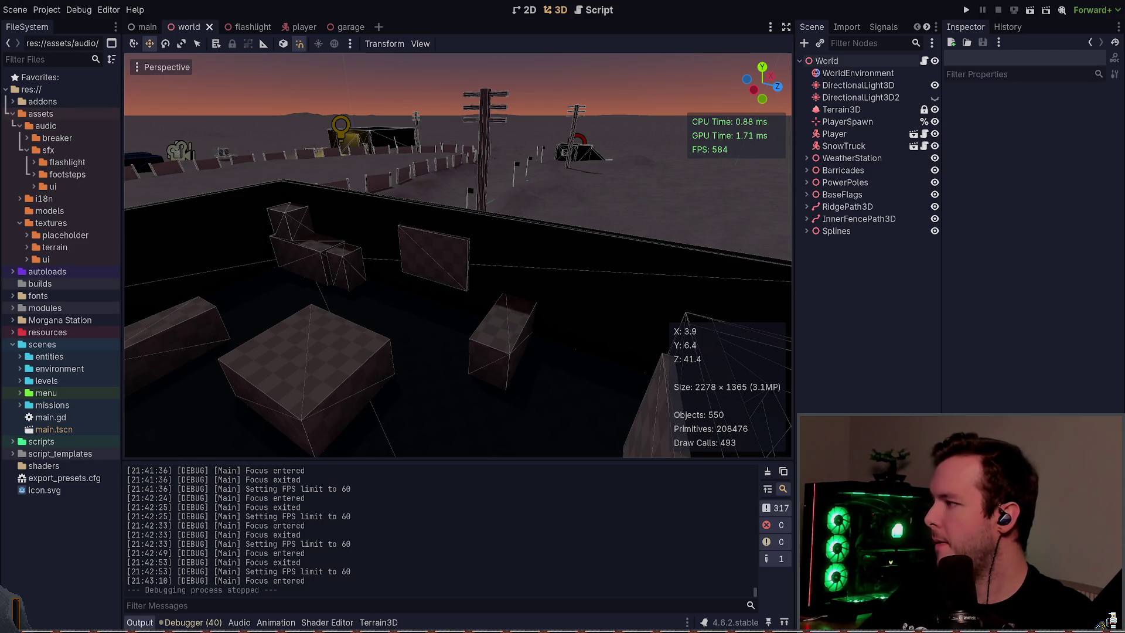
# - Add a 'Building Support.' bullet below Server rack in Assets to Make
pyautogui.press('w')
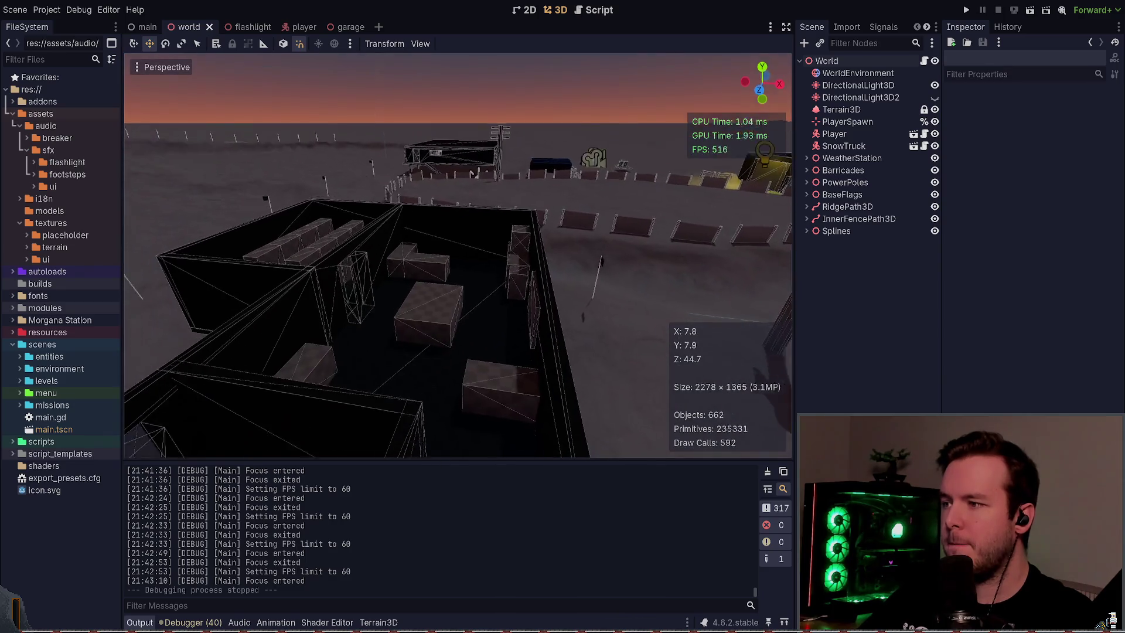
pyautogui.press('w')
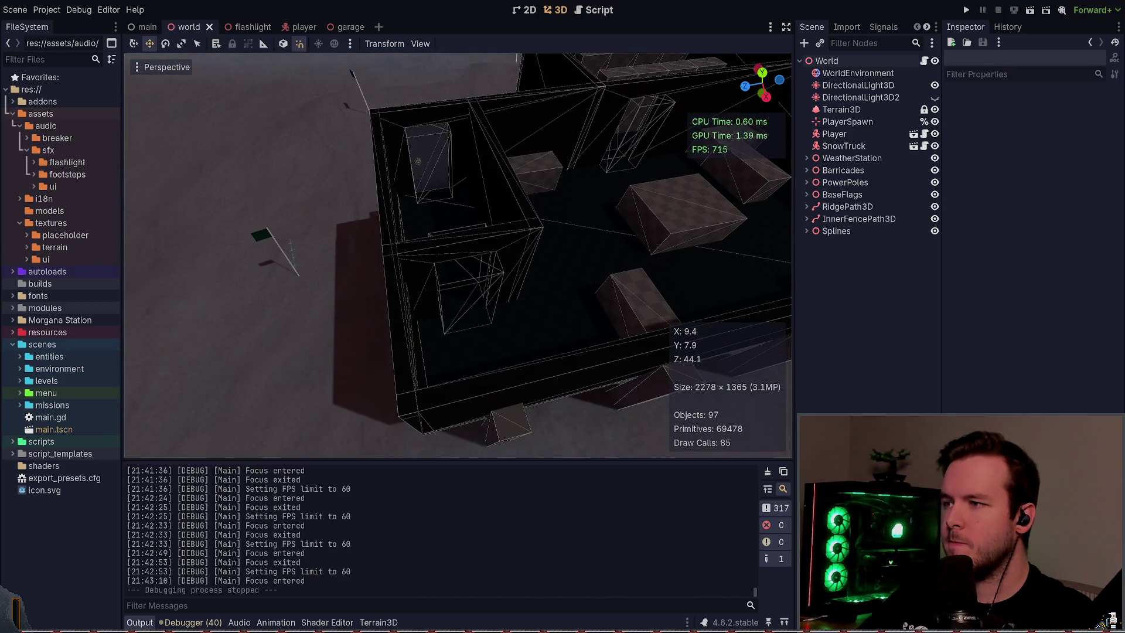
pyautogui.press('s')
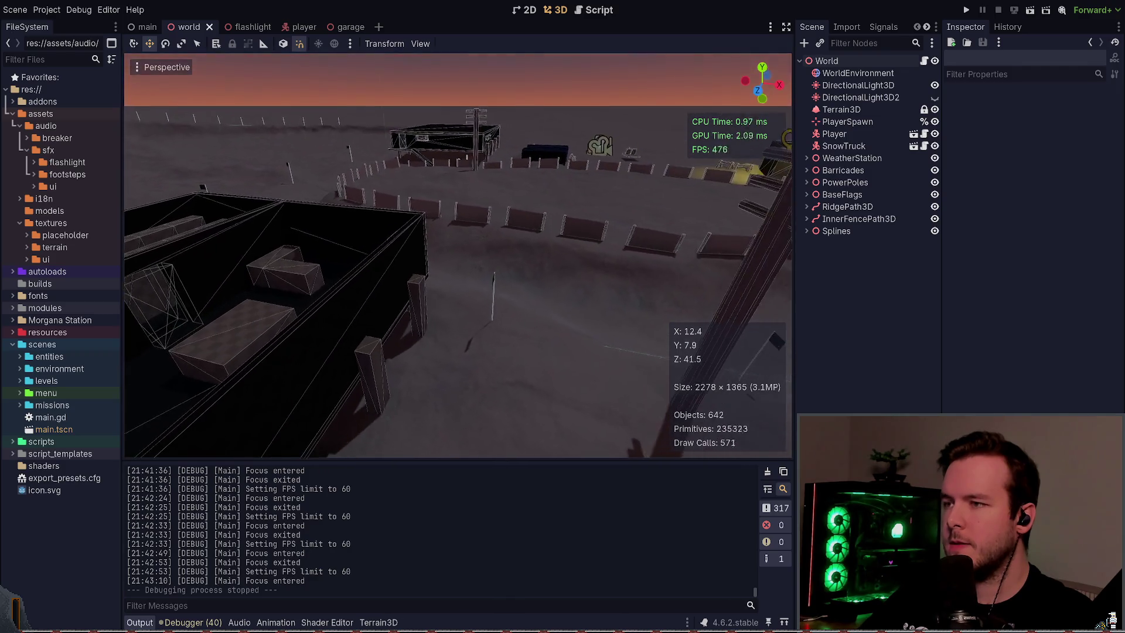
pyautogui.press('w')
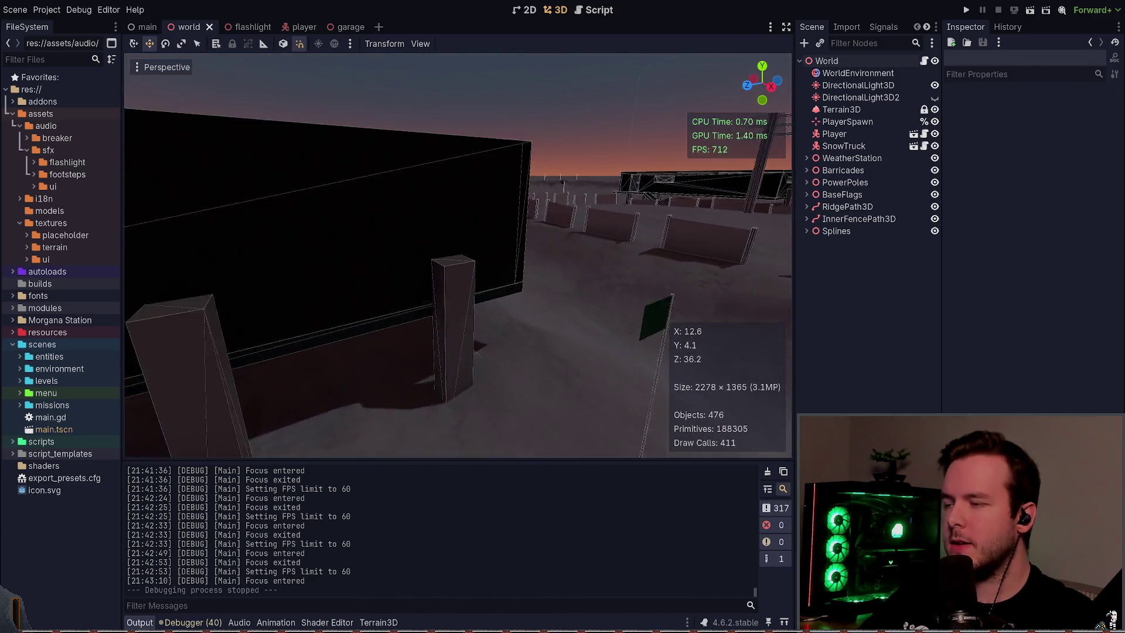
pyautogui.press('w')
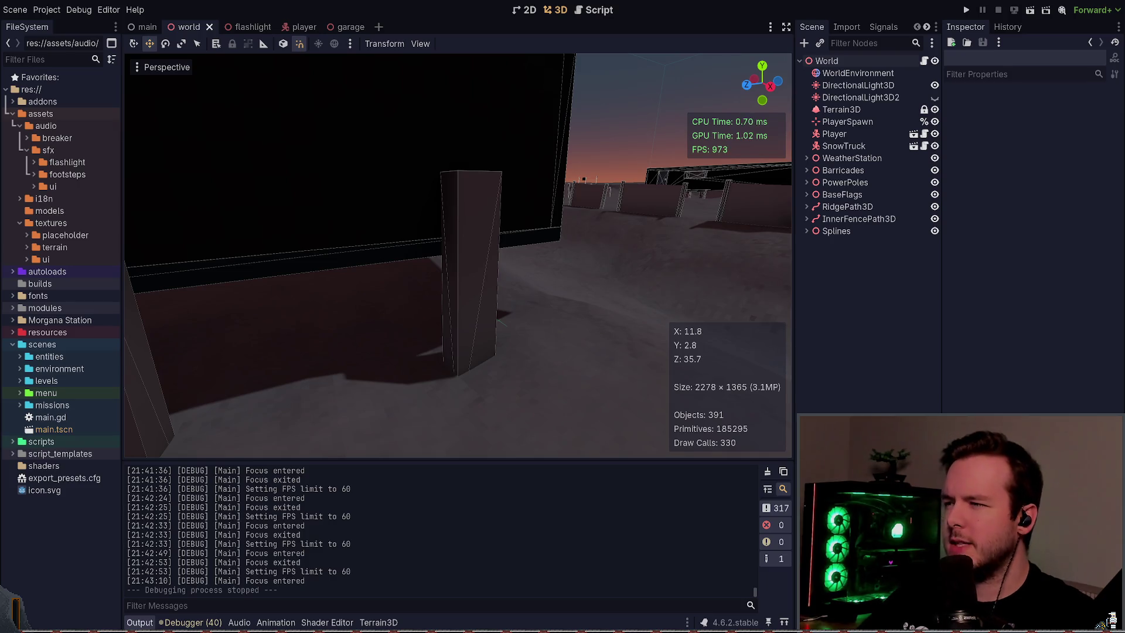
pyautogui.hotkey('alt', 'Tab')
pyautogui.press('Up')
pyautogui.press('Up')
pyautogui.press('Up')
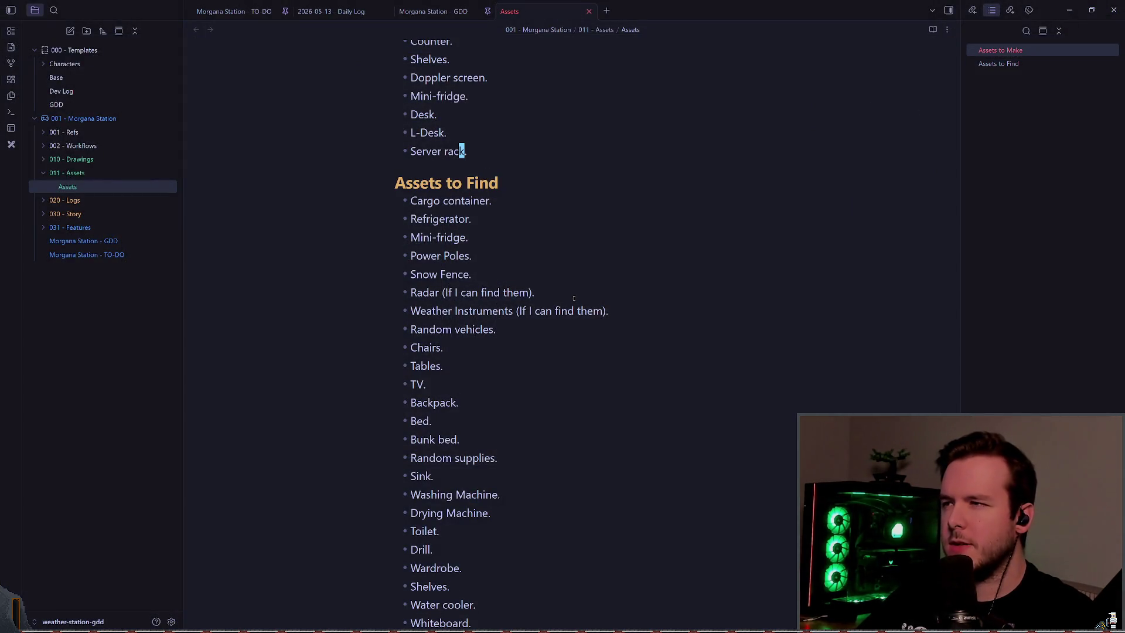
pyautogui.press('Up')
pyautogui.press('Up')
pyautogui.press('Up')
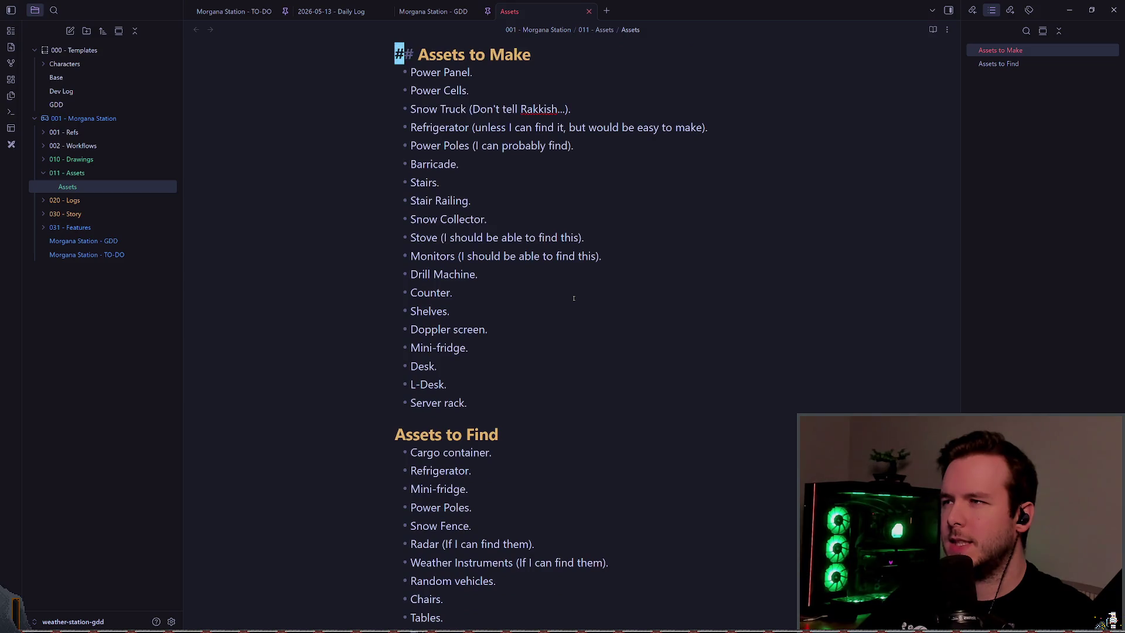
pyautogui.press('Down')
pyautogui.press('Down')
pyautogui.press('Down')
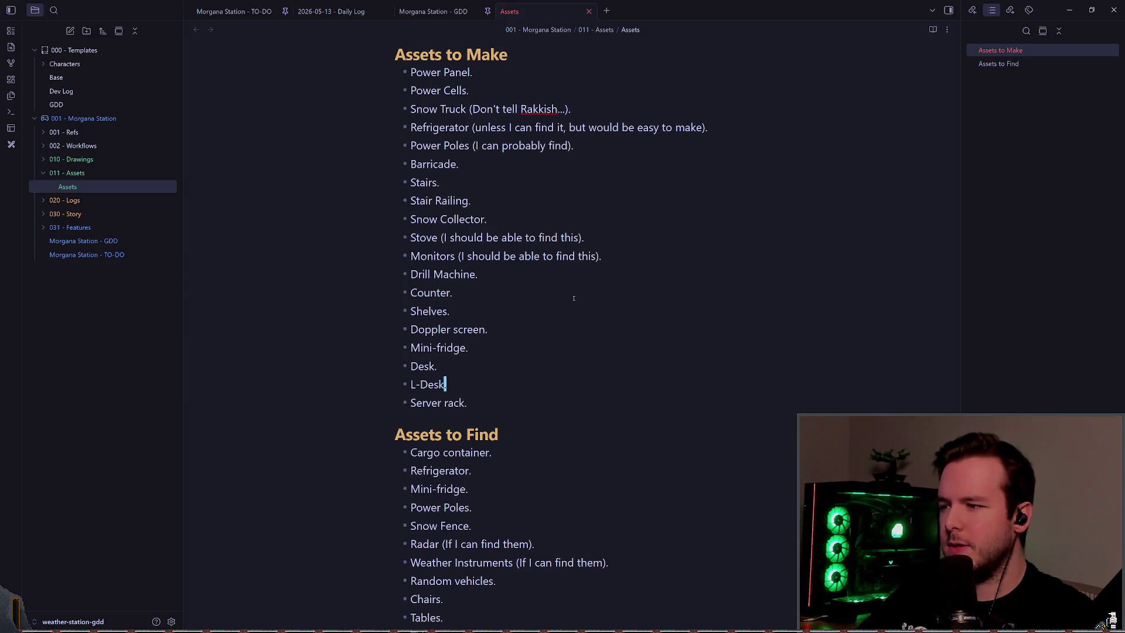
pyautogui.press('Down')
pyautogui.press('Return')
pyautogui.write('Building Support.')
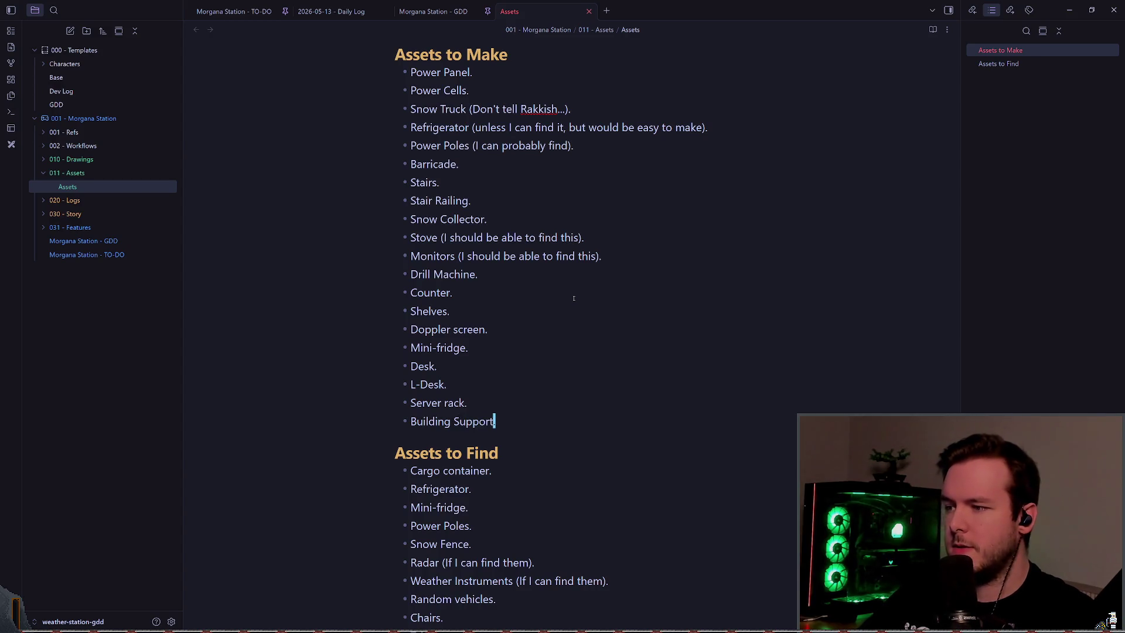
# - Add a 'Buildings.' bullet and move it above Building Support
pyautogui.hotkey('alt', 'Tab')
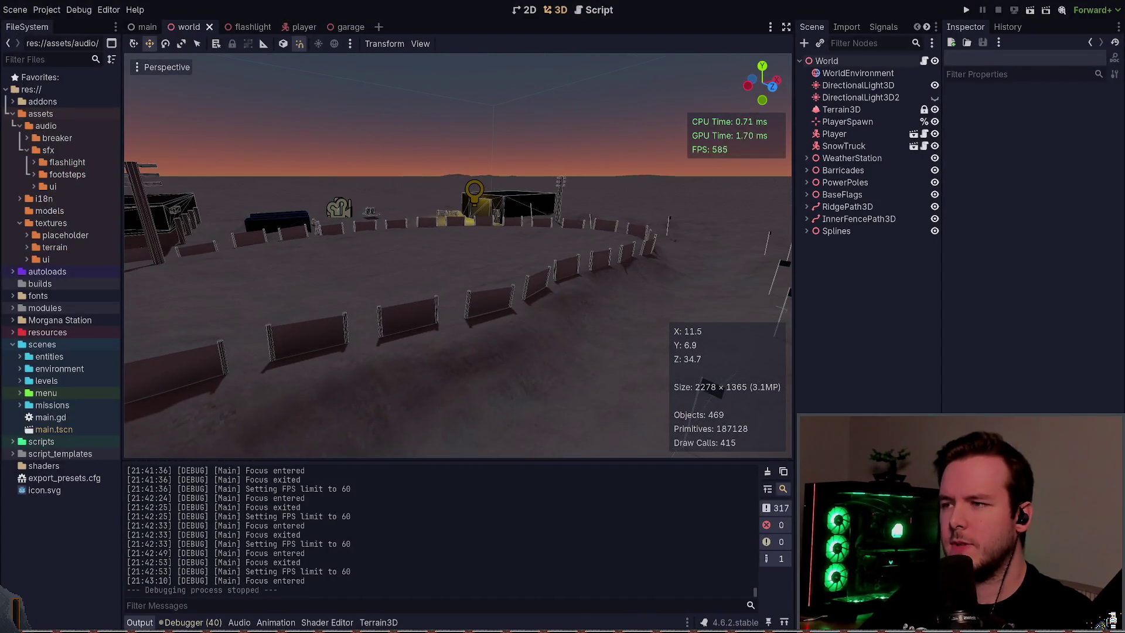
pyautogui.press('w')
pyautogui.press('w')
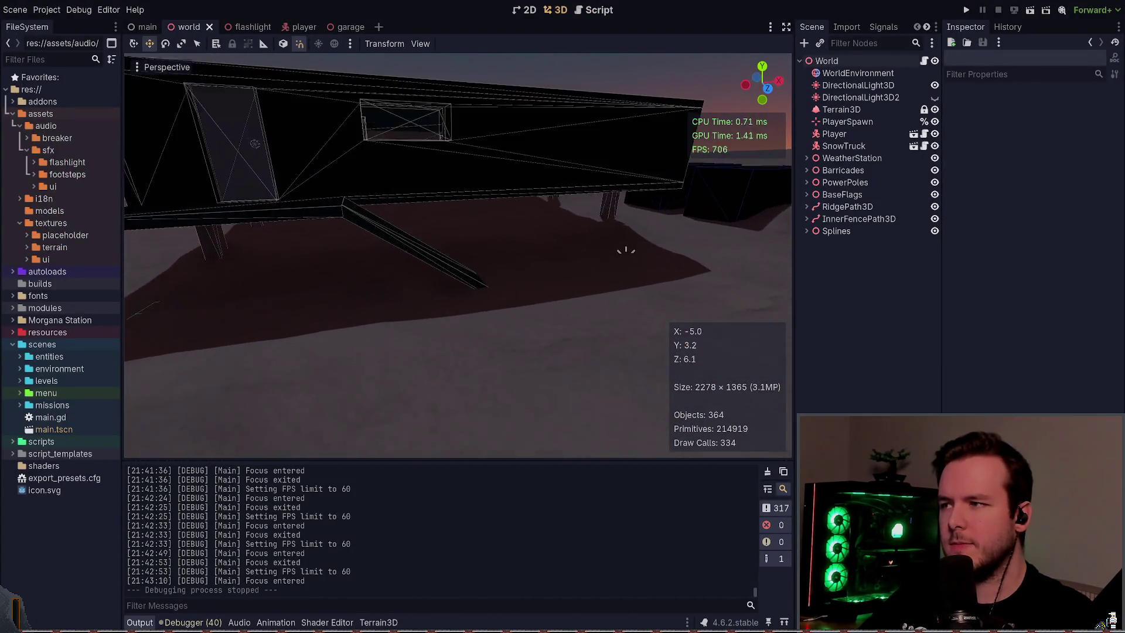
pyautogui.press('d')
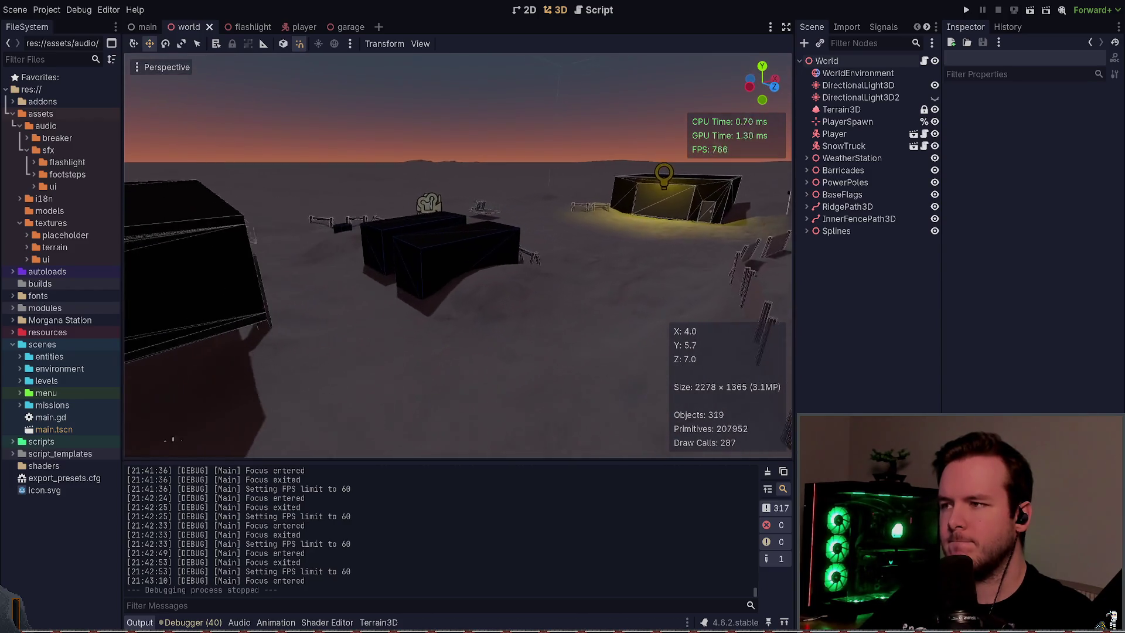
pyautogui.press('w')
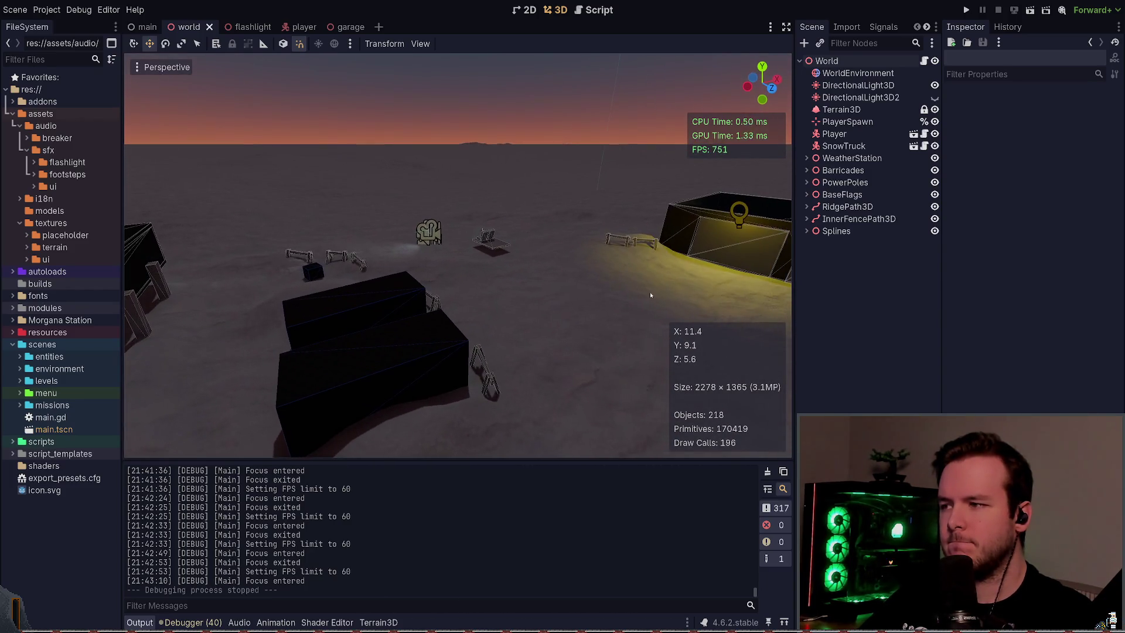
pyautogui.hotkey('alt', 'Tab')
pyautogui.press('Return')
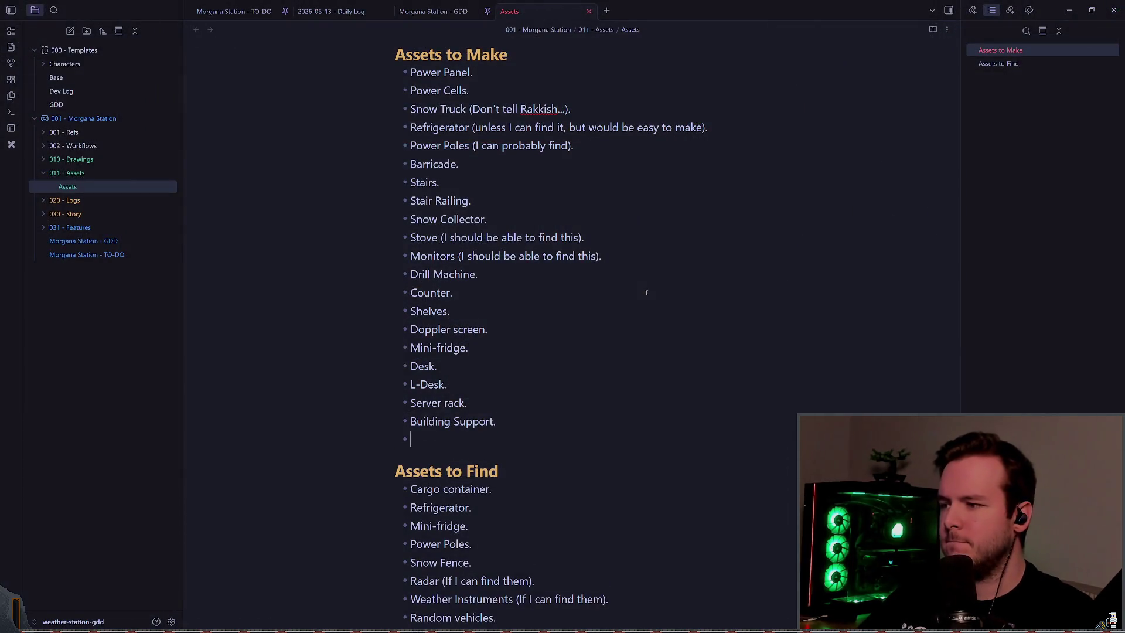
pyautogui.write('Buildings.')
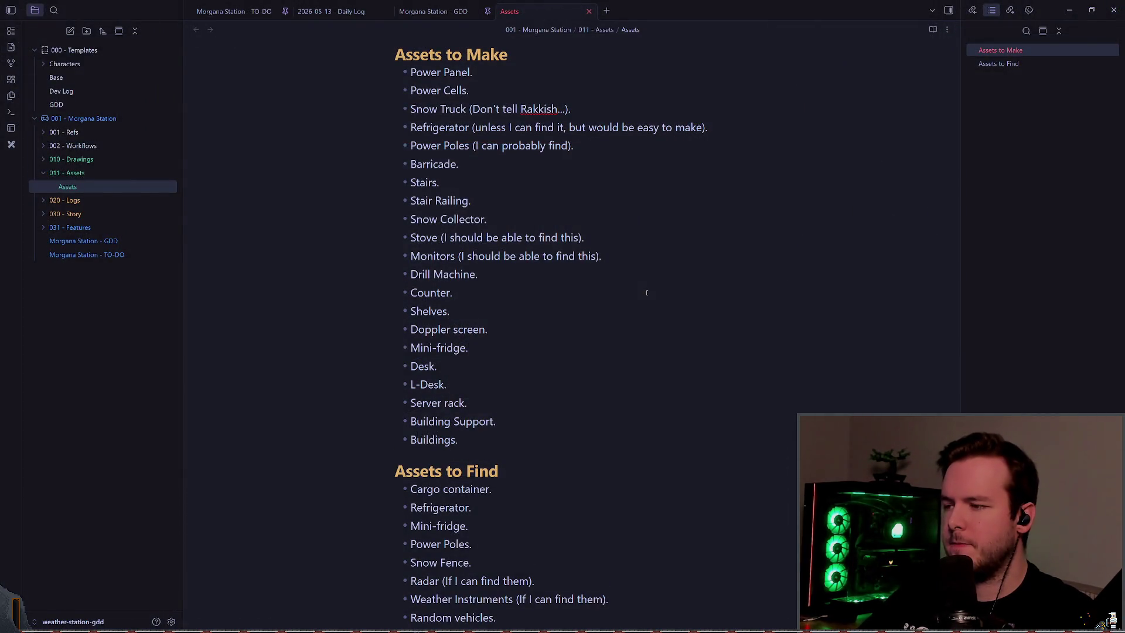
pyautogui.hotkey('alt', 'Up')
pyautogui.hotkey('alt', 'Tab')
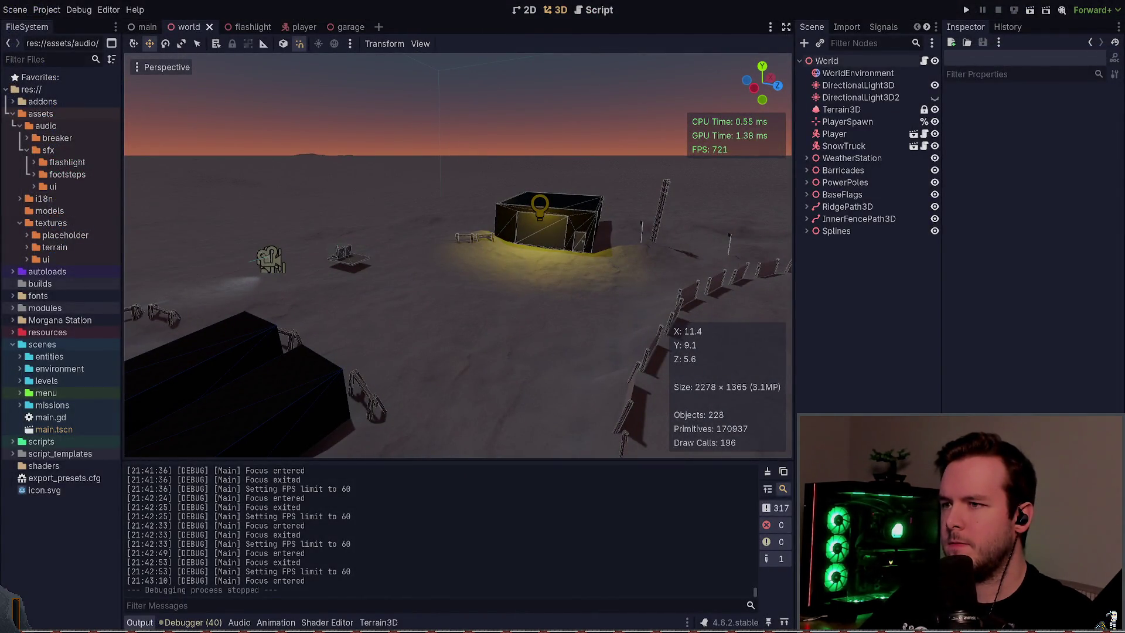
# - Add a 'Mimic.' bullet after Building Supports. in Assets to Make
pyautogui.press('a')
pyautogui.press('d')
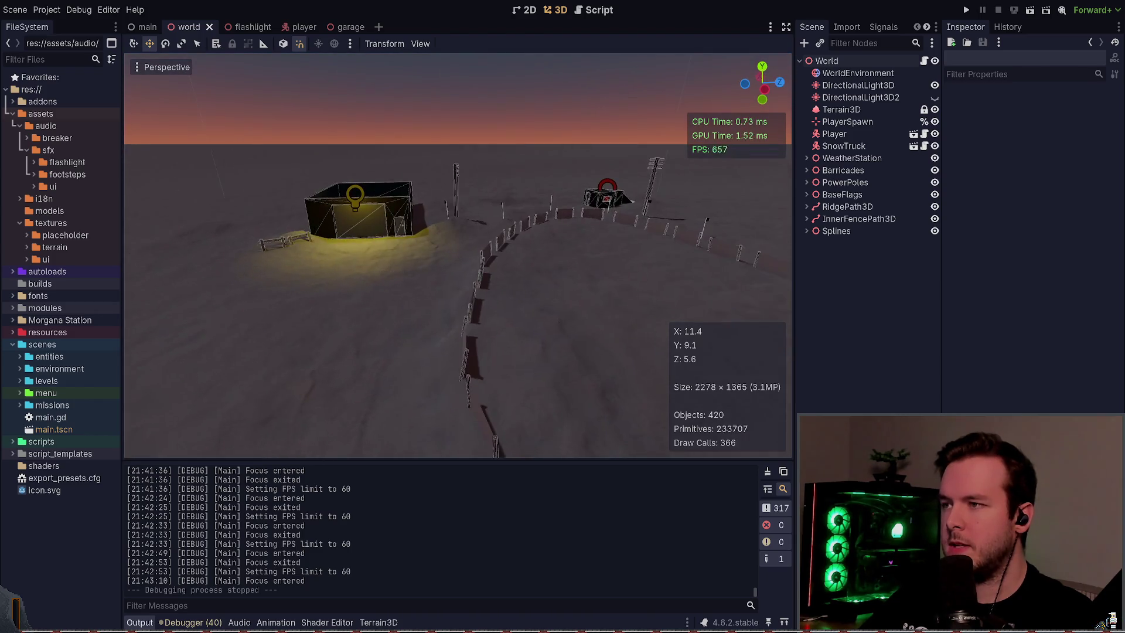
pyautogui.hotkey('alt', 'Tab')
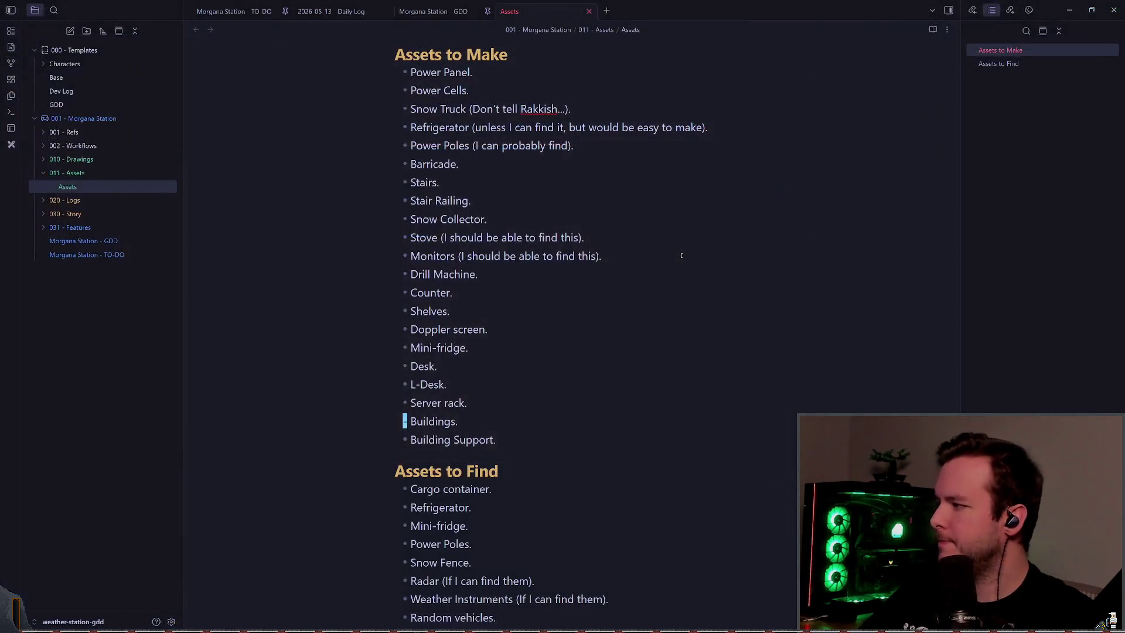
pyautogui.press('j')
pyautogui.press('w')
pyautogui.press('w')
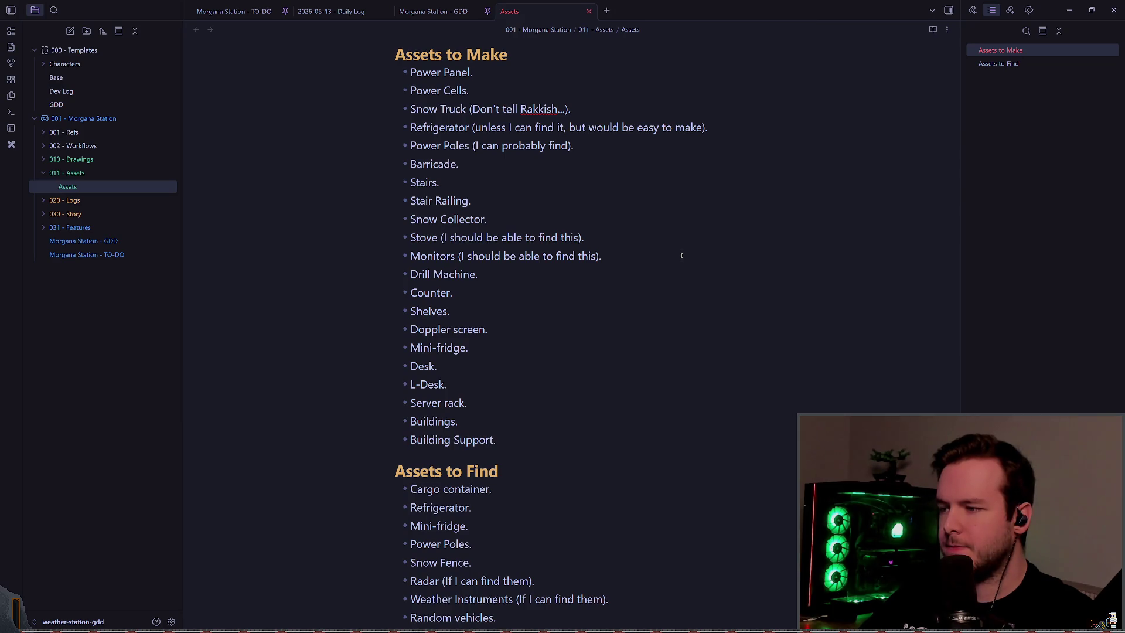
pyautogui.press('w')
pyautogui.press('k')
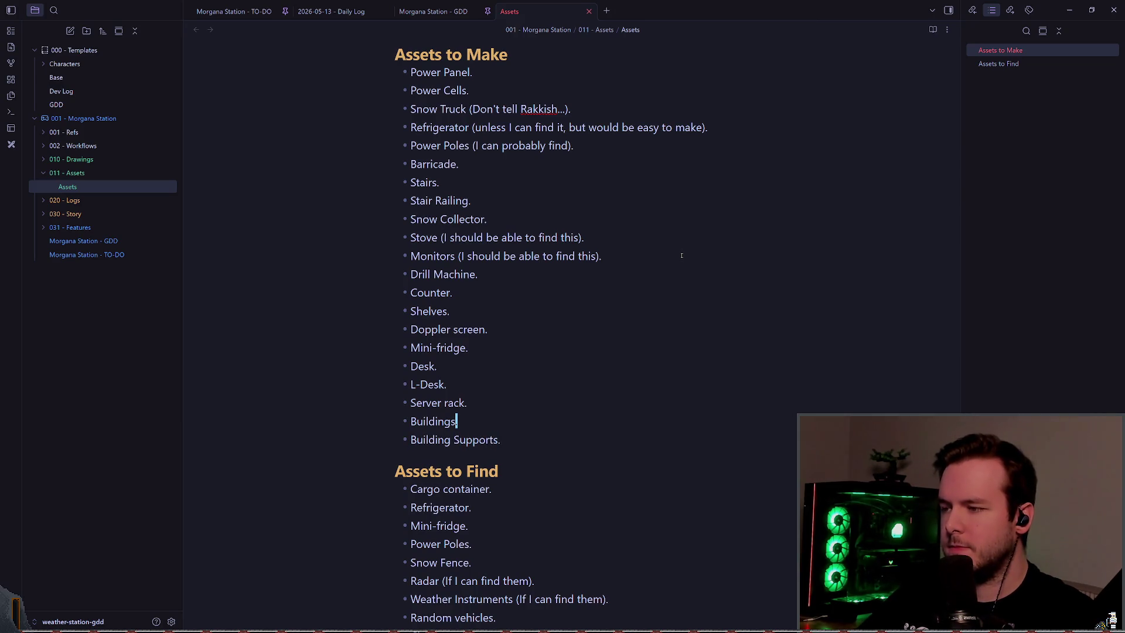
pyautogui.write('o')
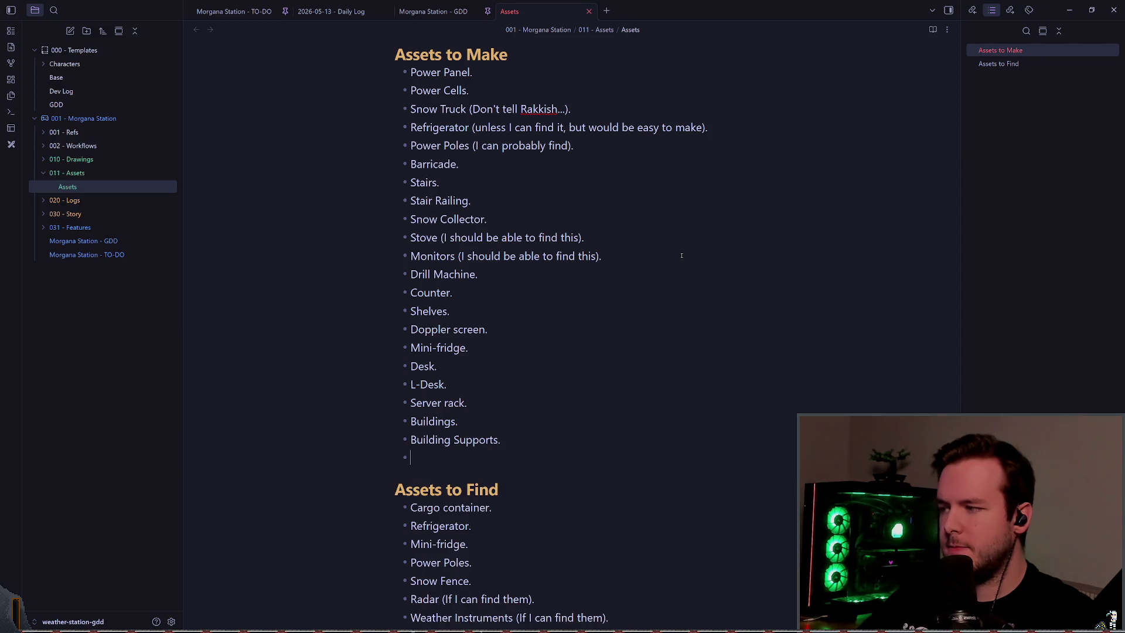
pyautogui.write('Mimic.')
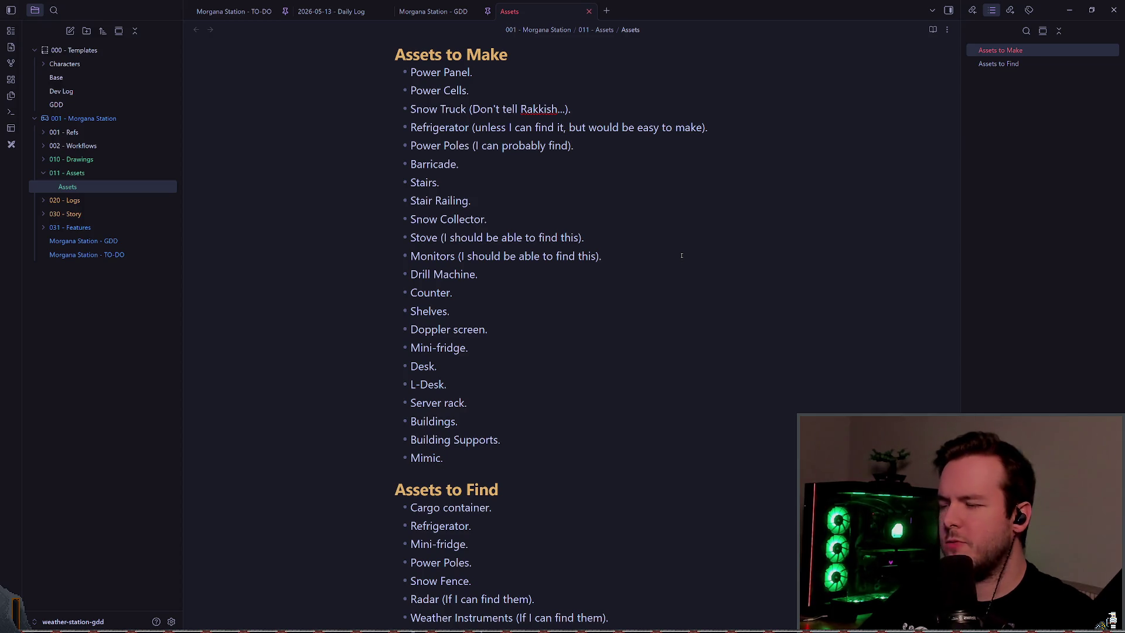
# - Add a 'Flashlight.' bullet after Mimic to close the list
pyautogui.scroll(-2, 682, 256)
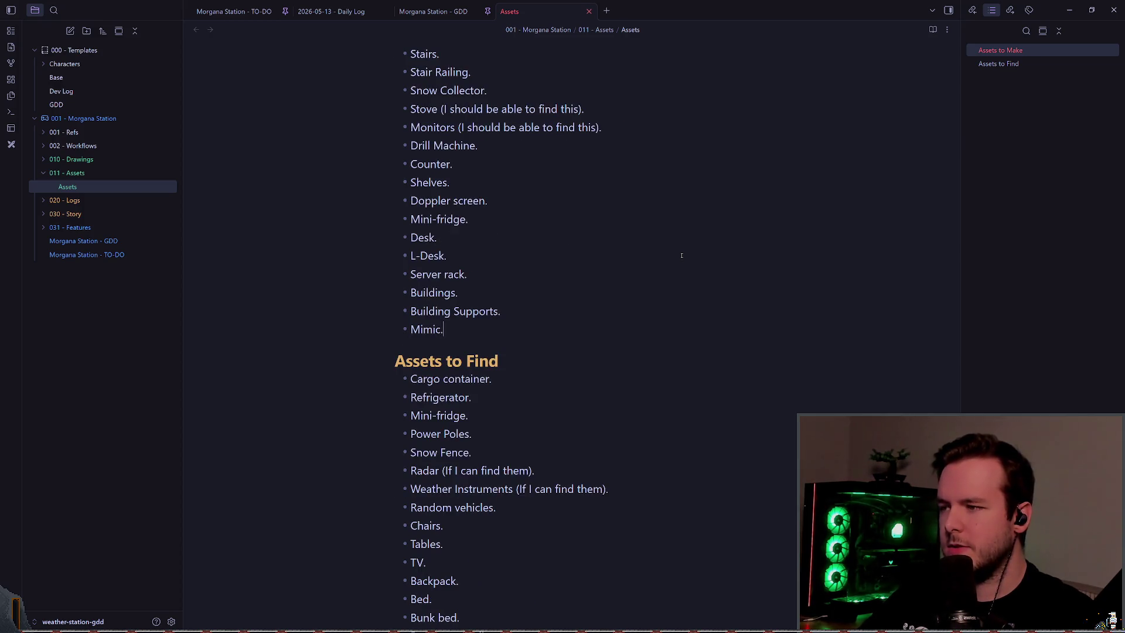
pyautogui.press('Escape')
pyautogui.hotkey('shift', 'g')
pyautogui.press('k')
pyautogui.press('j')
pyautogui.press('k')
pyautogui.press('k')
pyautogui.press('k')
pyautogui.press('k')
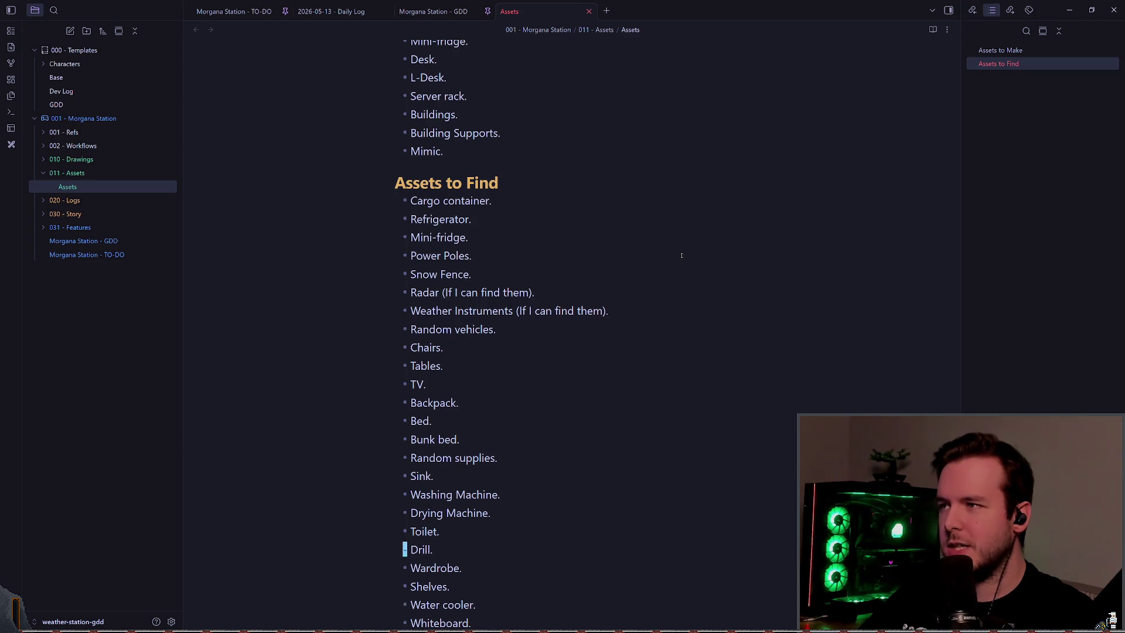
pyautogui.press('k')
pyautogui.press('k')
pyautogui.press('k')
pyautogui.write('oFlashli')
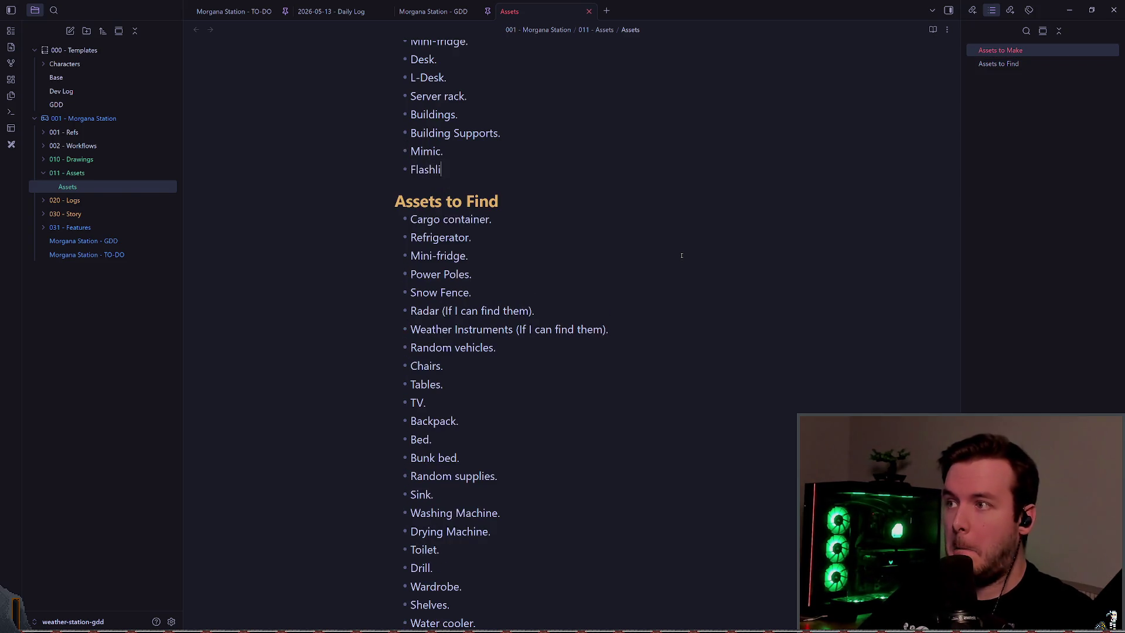
pyautogui.write('ght.')
pyautogui.press('Escape')
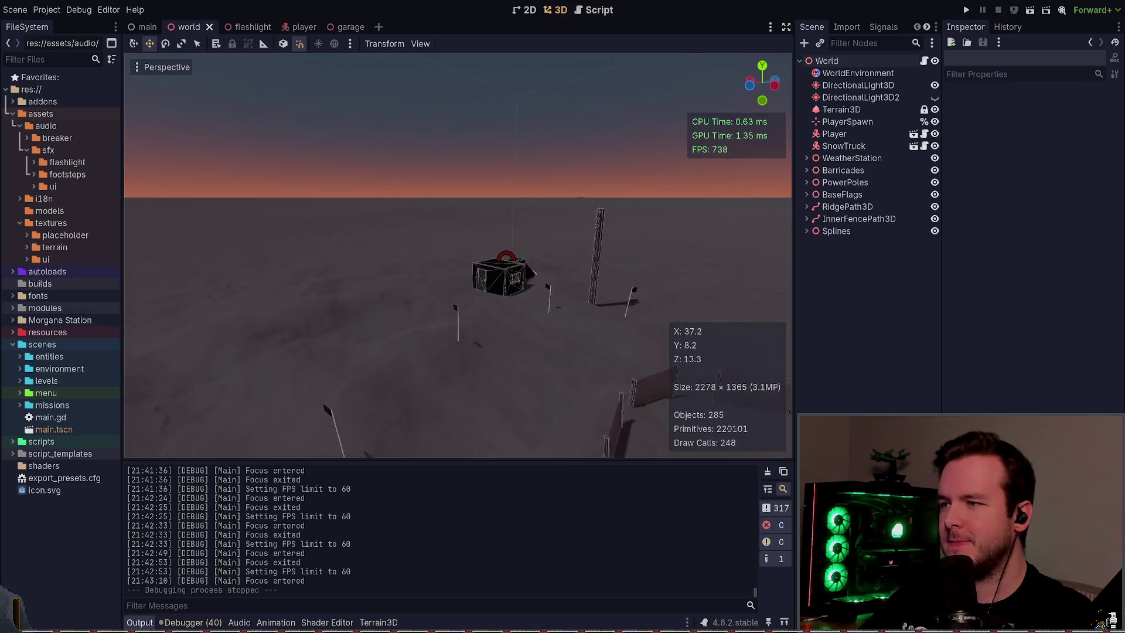
# - Fly the Godot camera through the corridor of wireframe boxes, then return to the Assets note
pyautogui.press('w')
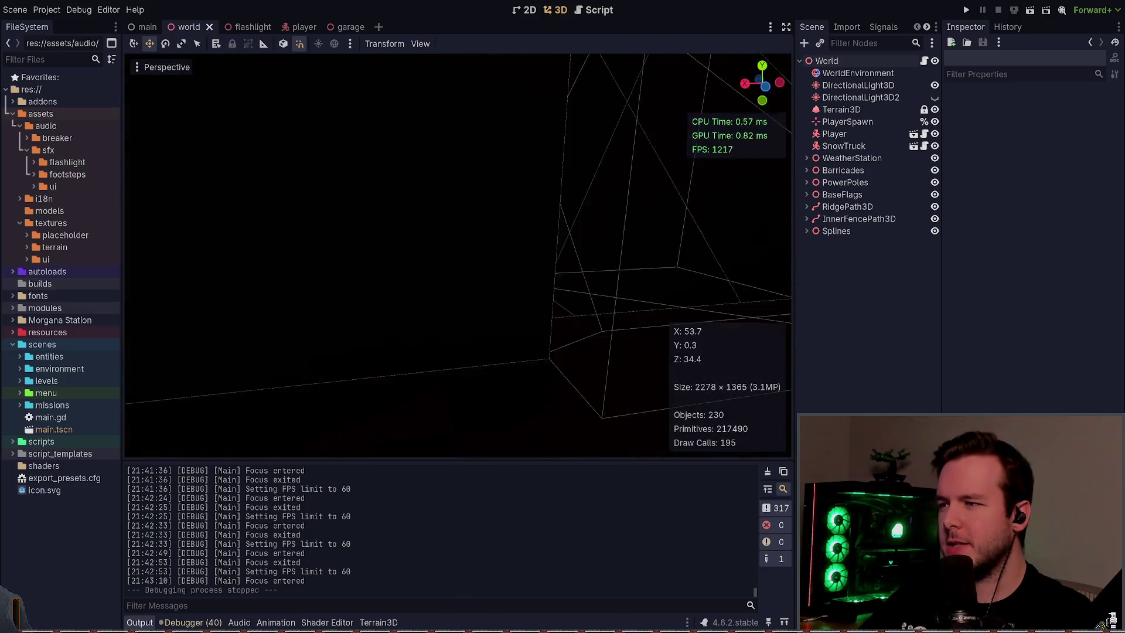
pyautogui.press('s')
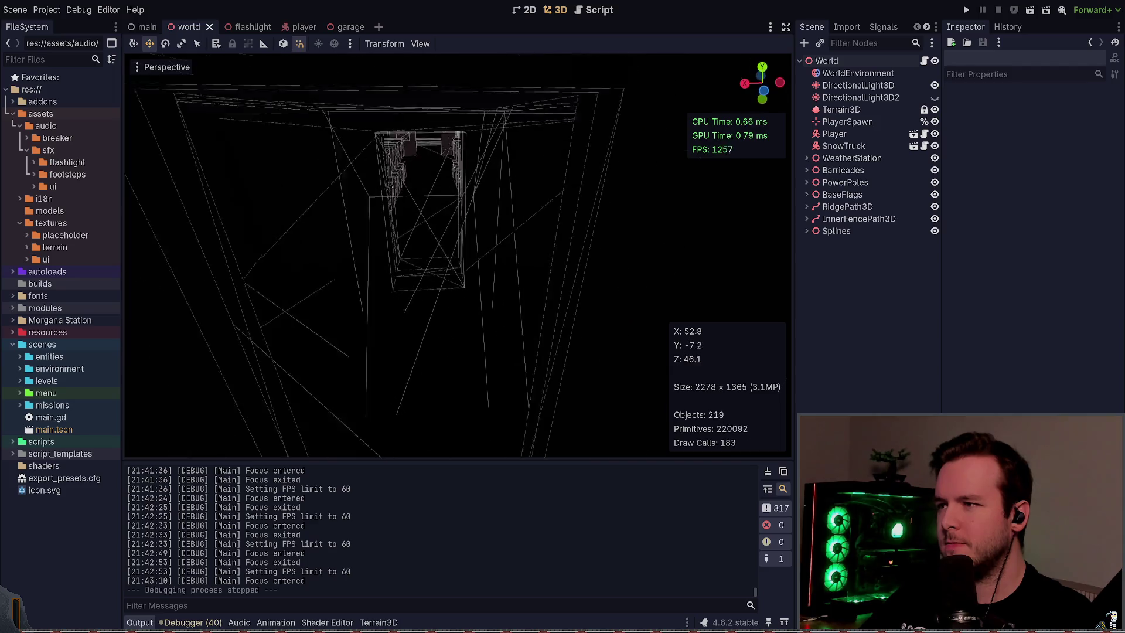
pyautogui.press('s')
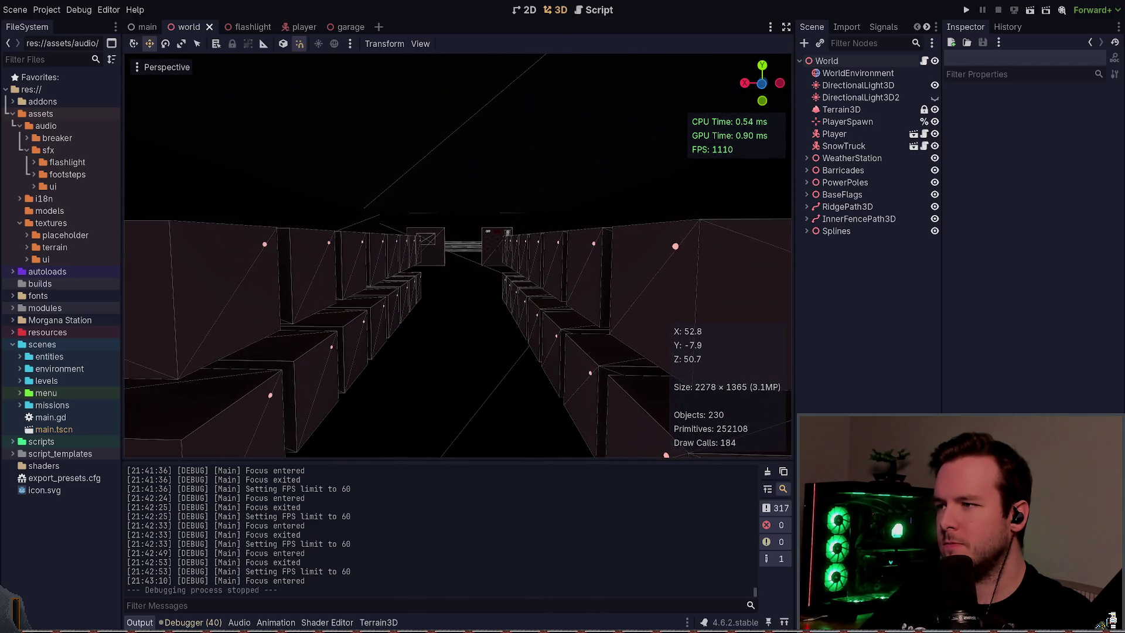
pyautogui.press('w')
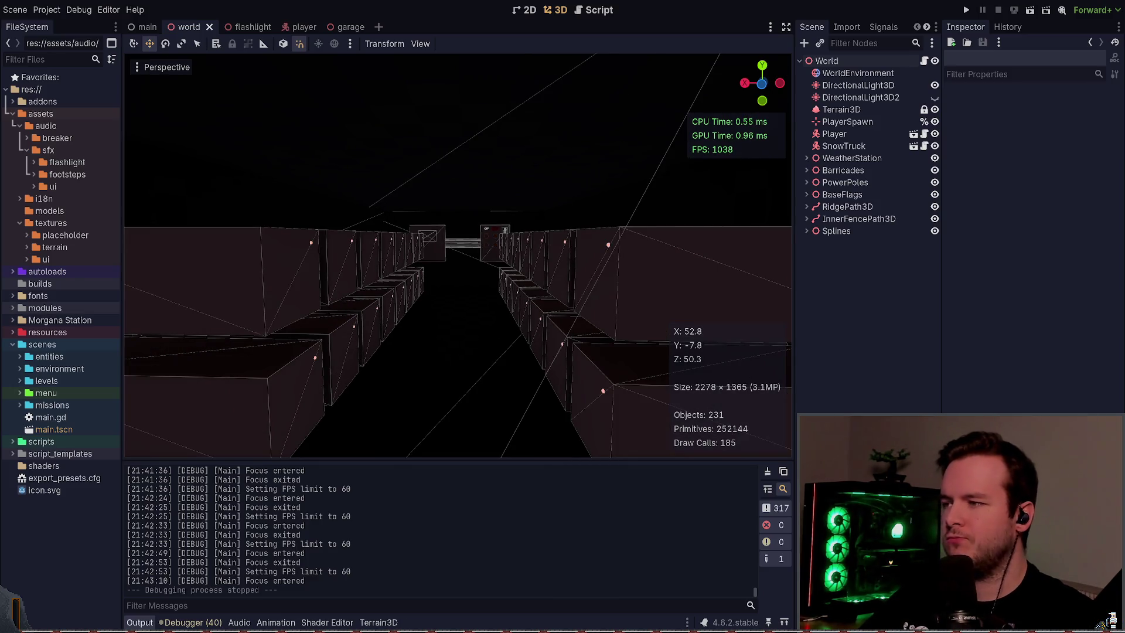
pyautogui.hotkey('alt', 'Tab')
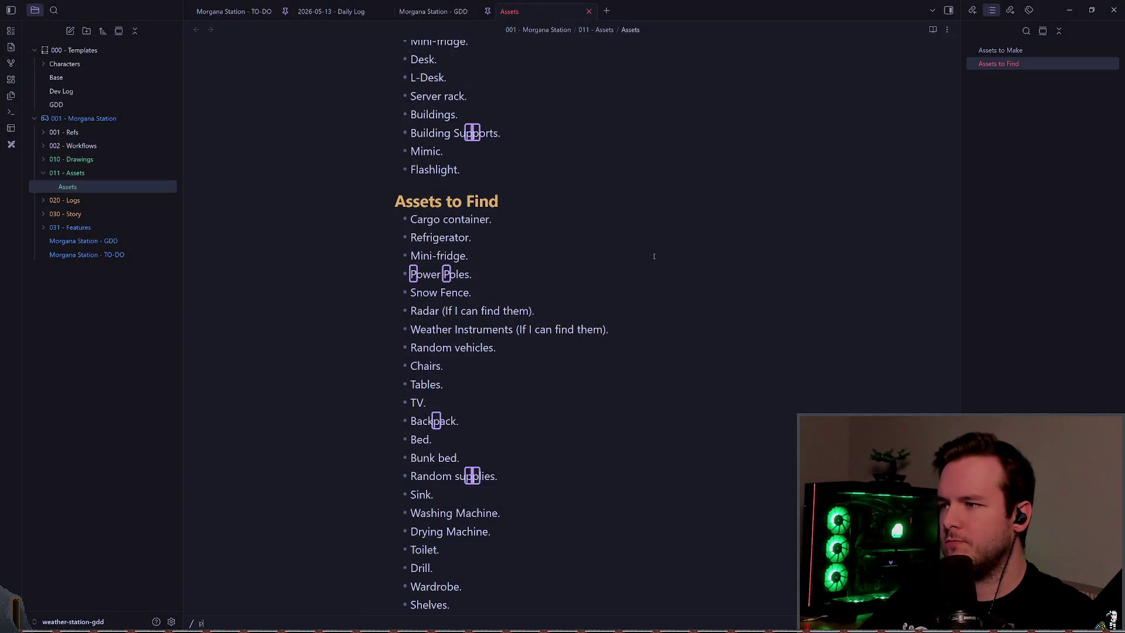
# - Add indented Exterior. and Interior. sub-items under Power Cells
pyautogui.press('Return')
pyautogui.press('Return')
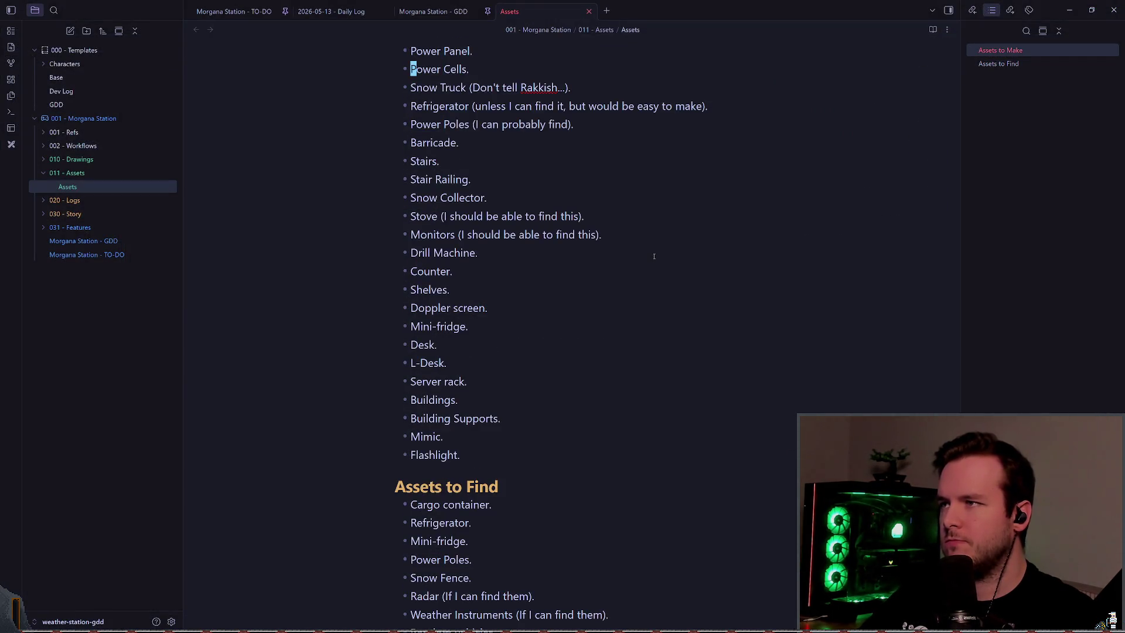
pyautogui.press('o')
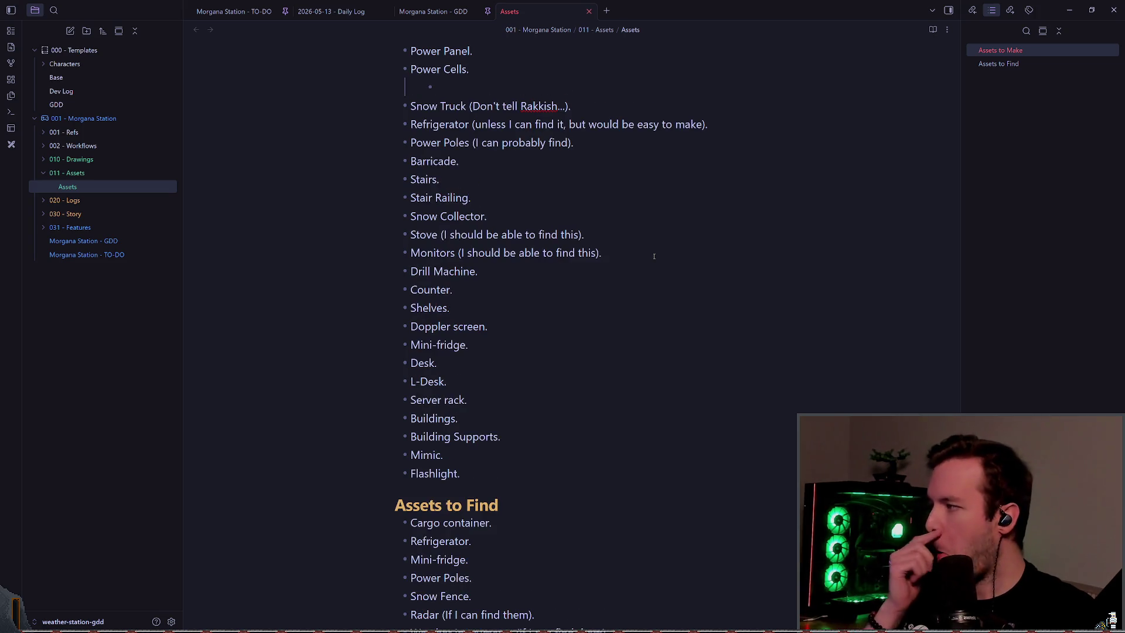
pyautogui.press('Escape')
pyautogui.scroll(2, 654, 256)
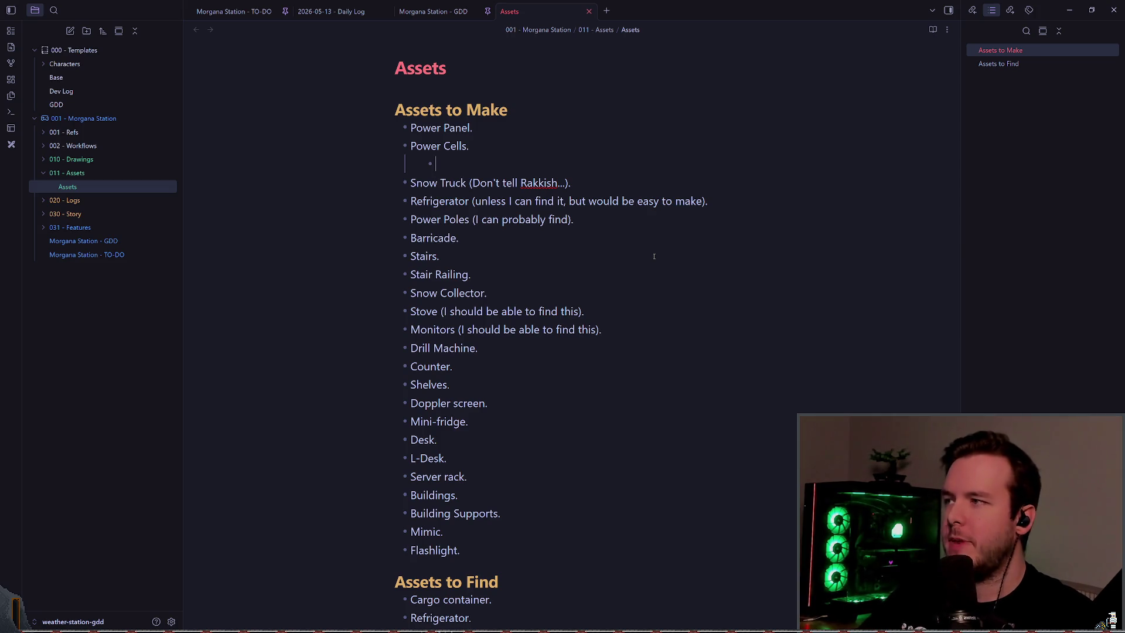
pyautogui.write('Exterior.')
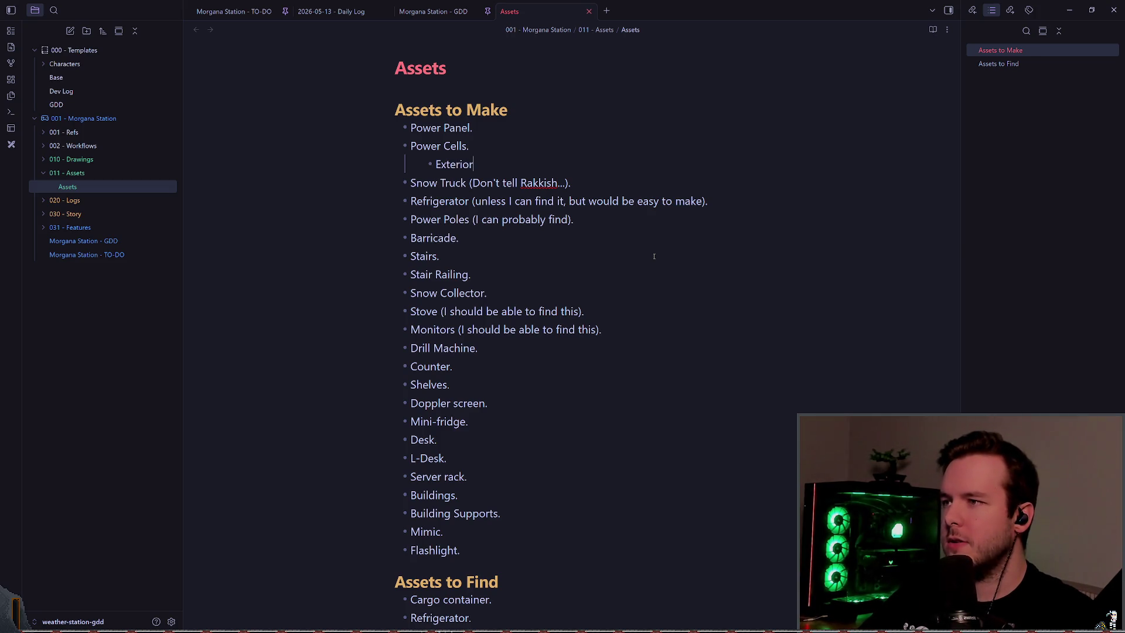
pyautogui.press('Return')
pyautogui.write('Interior.')
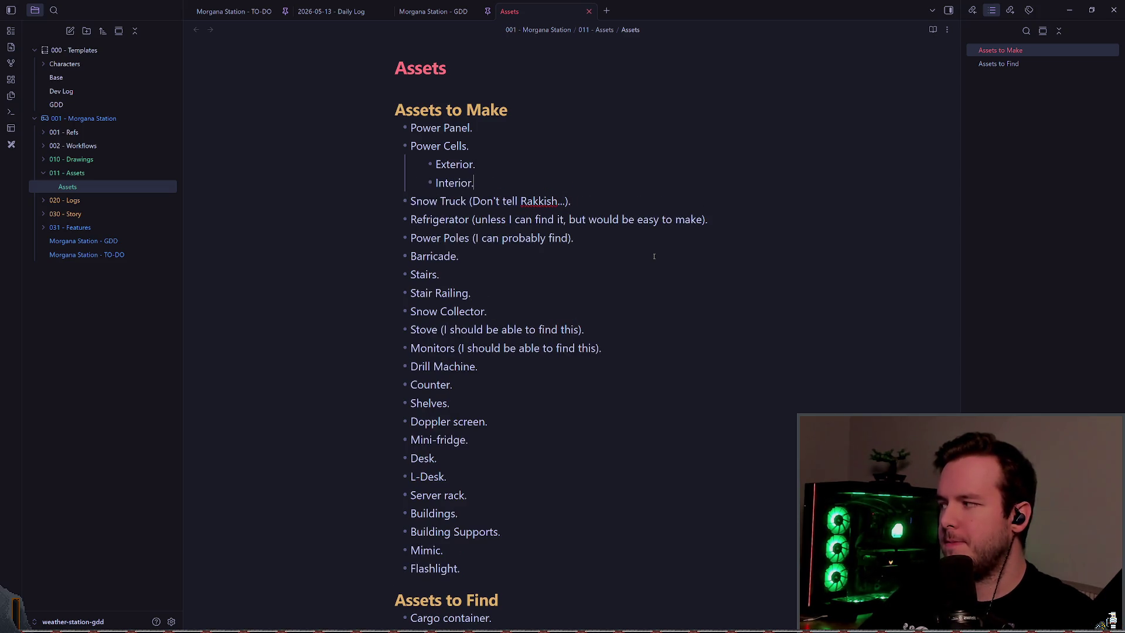
pyautogui.press('Return')
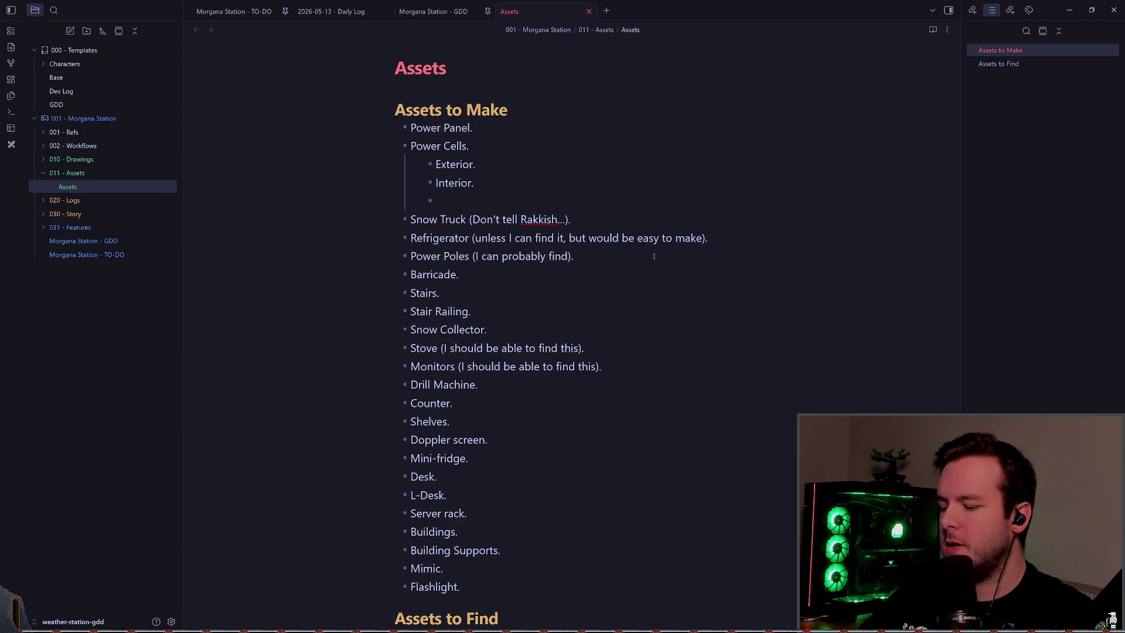
# - Add Cardiac Harness. and Cardiac Power Cell. sub-items below Interior
pyautogui.write('Cardiac Harness.')
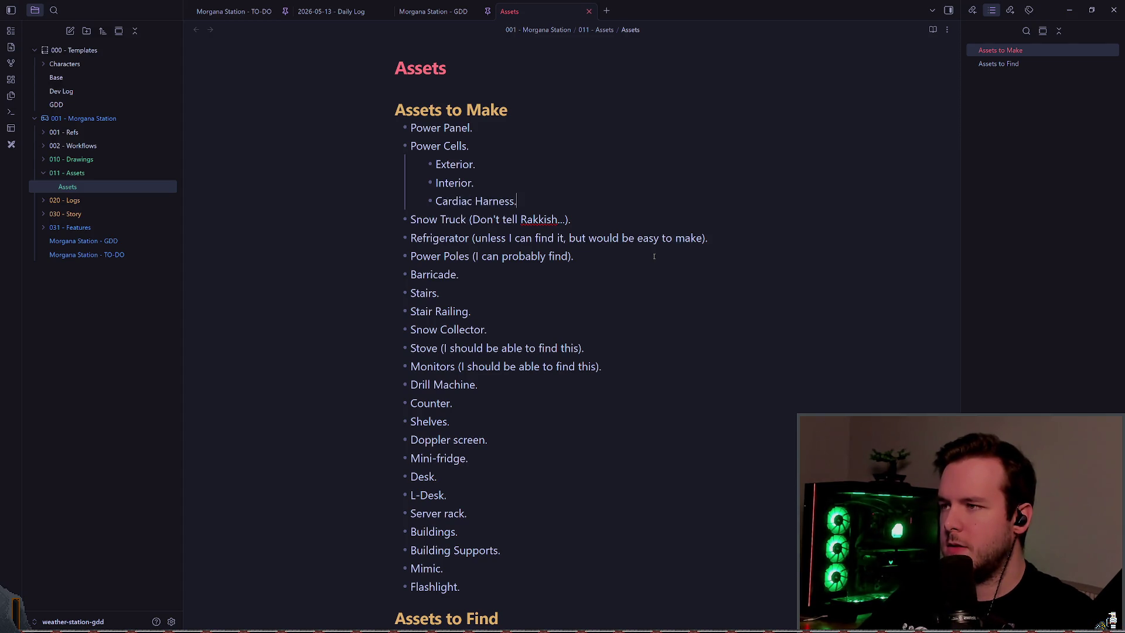
pyautogui.press('Return')
pyautogui.write('ardiac P')
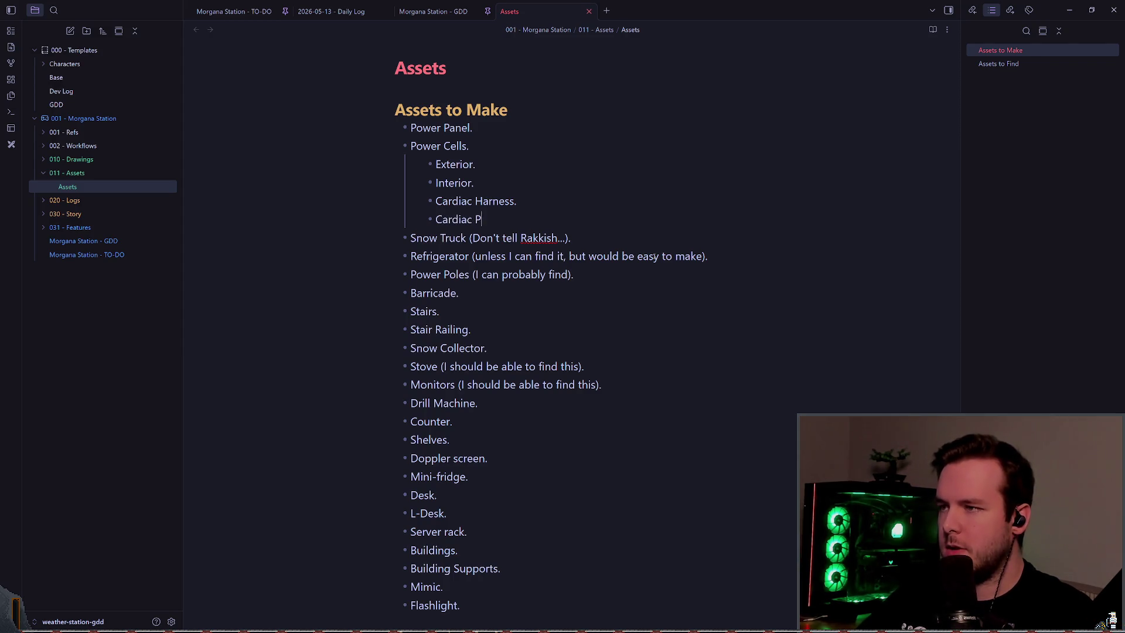
pyautogui.write('ower cell.')
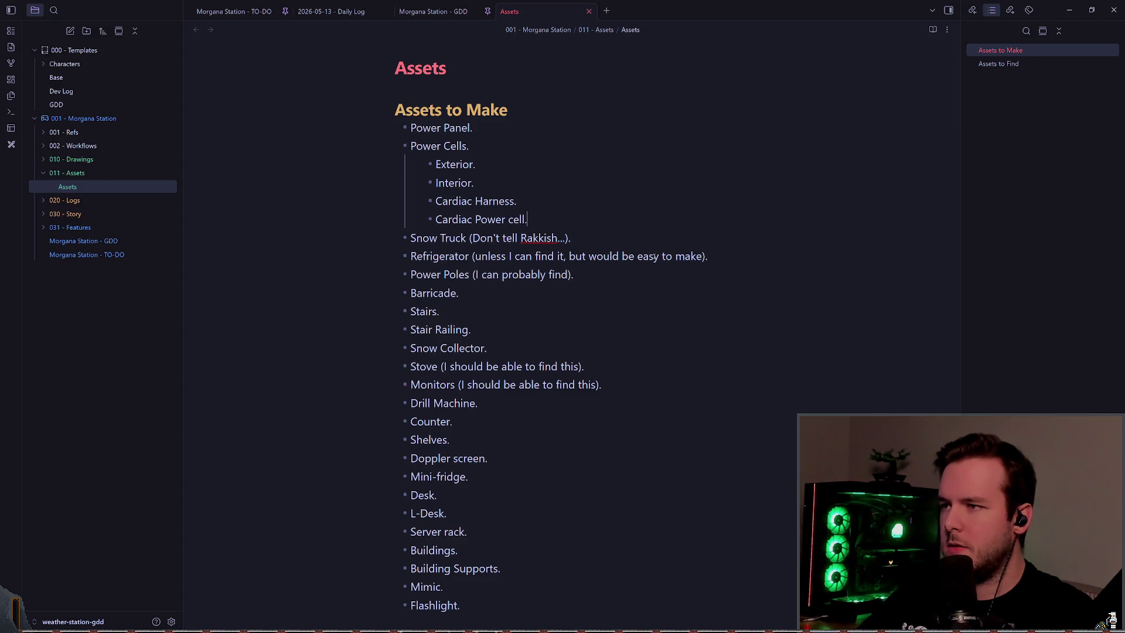
pyautogui.press('Escape')
pyautogui.write('brC')
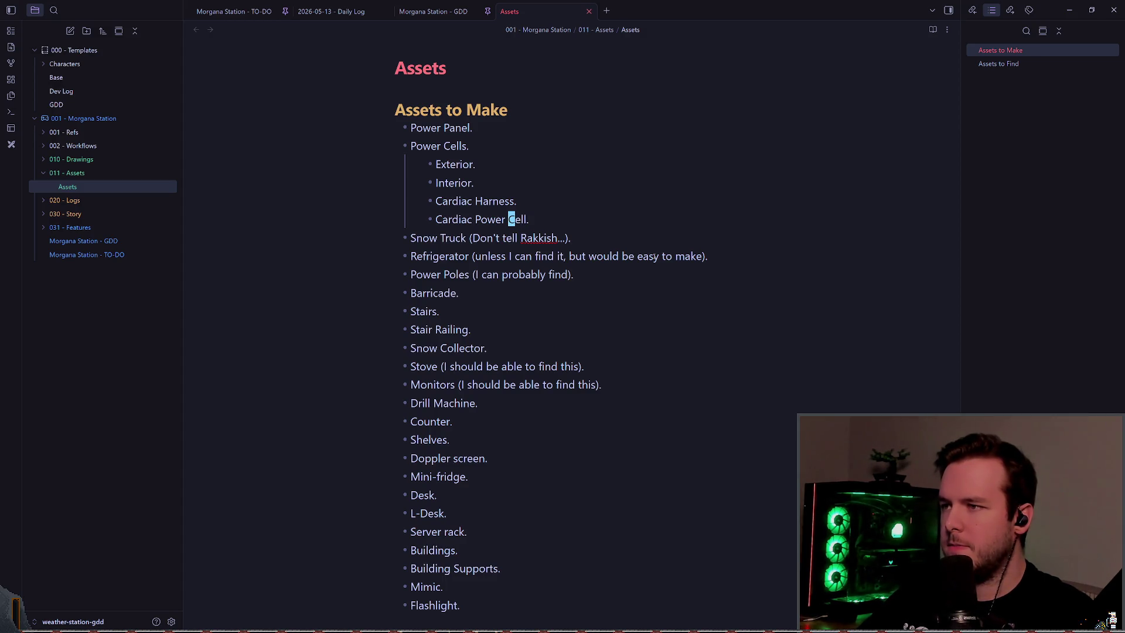
pyautogui.write('k')
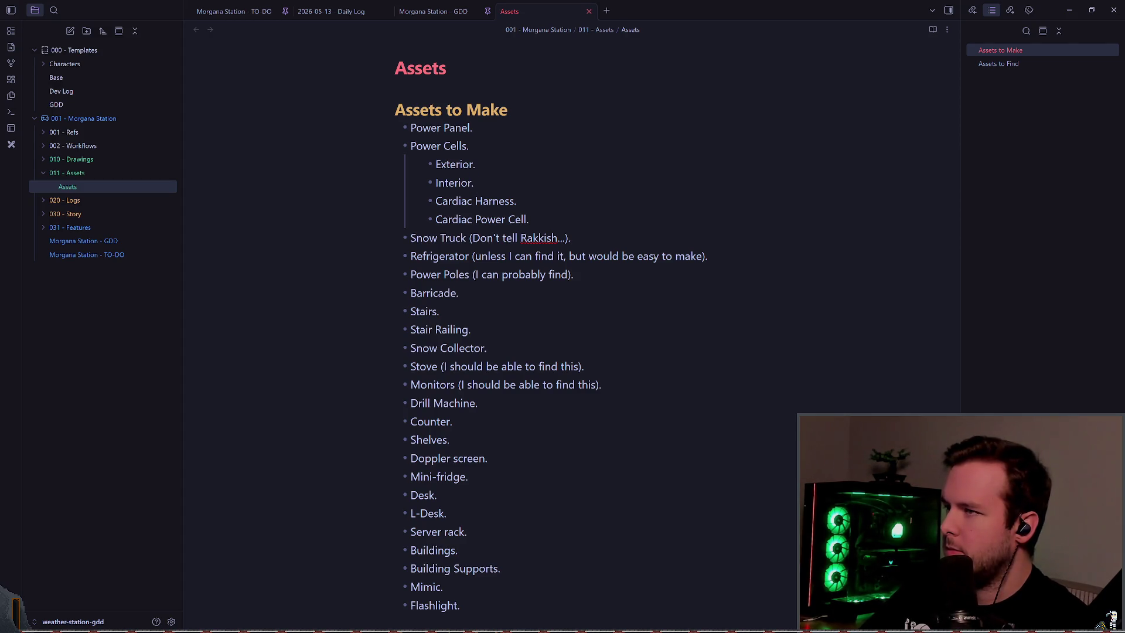
pyautogui.write('k')
# - Add an indented 'Primary panel.' sub-item under Power Panel
pyautogui.press('k')
pyautogui.press('k')
pyautogui.write('o')
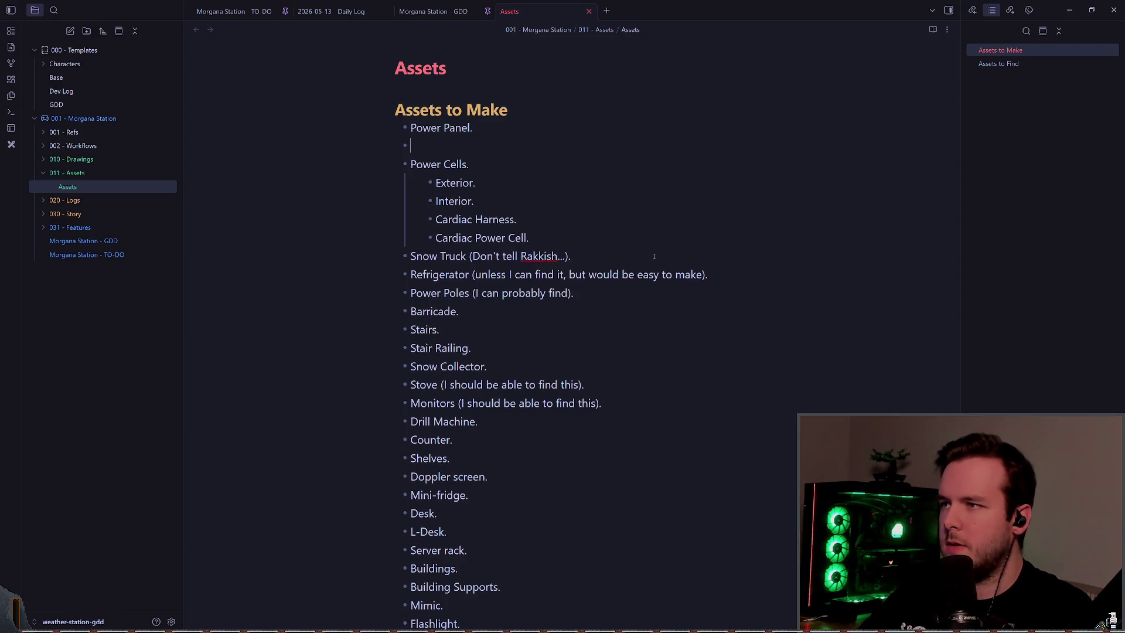
pyautogui.write('ary')
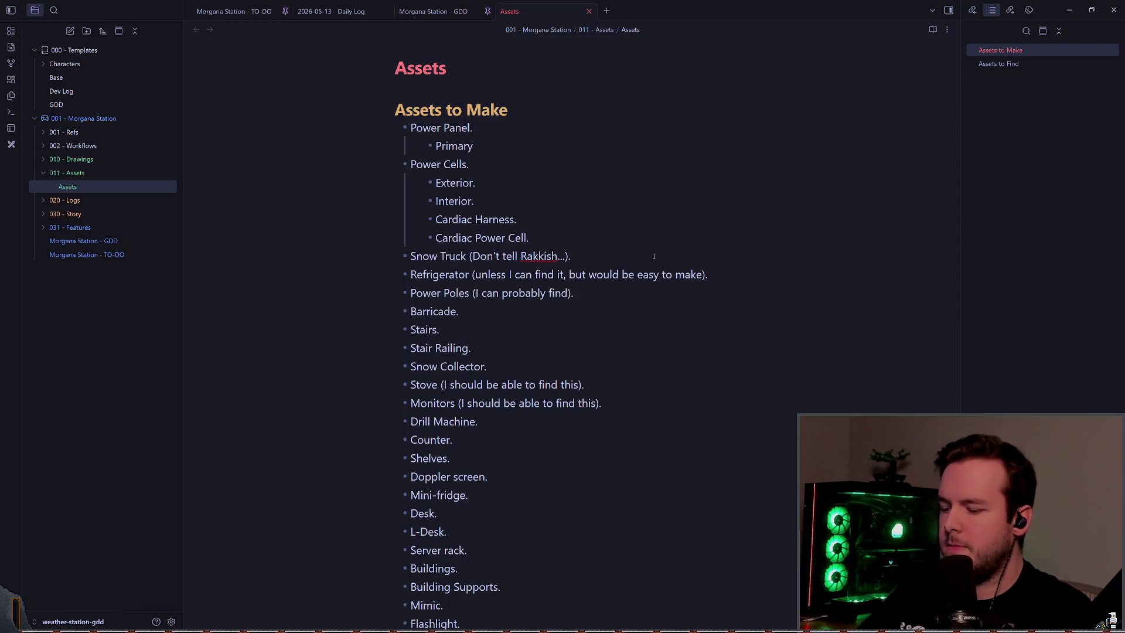
pyautogui.write(' and se')
pyautogui.press('BackSpace')
pyautogui.press('BackSpace')
pyautogui.press('BackSpace')
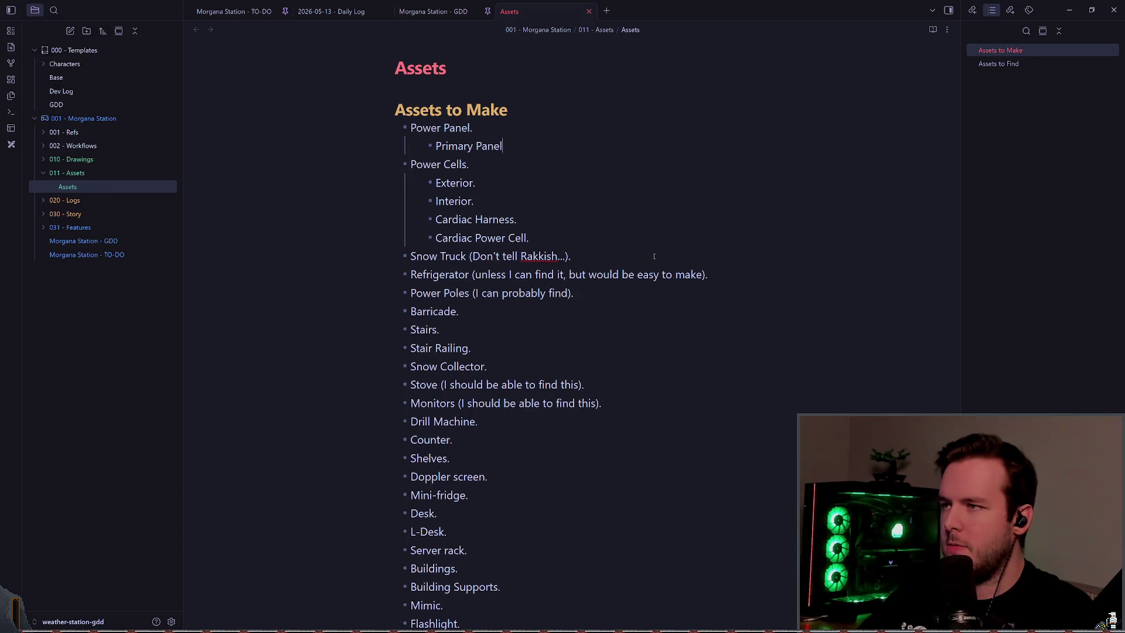
pyautogui.press('BackSpace')
pyautogui.write('el.')
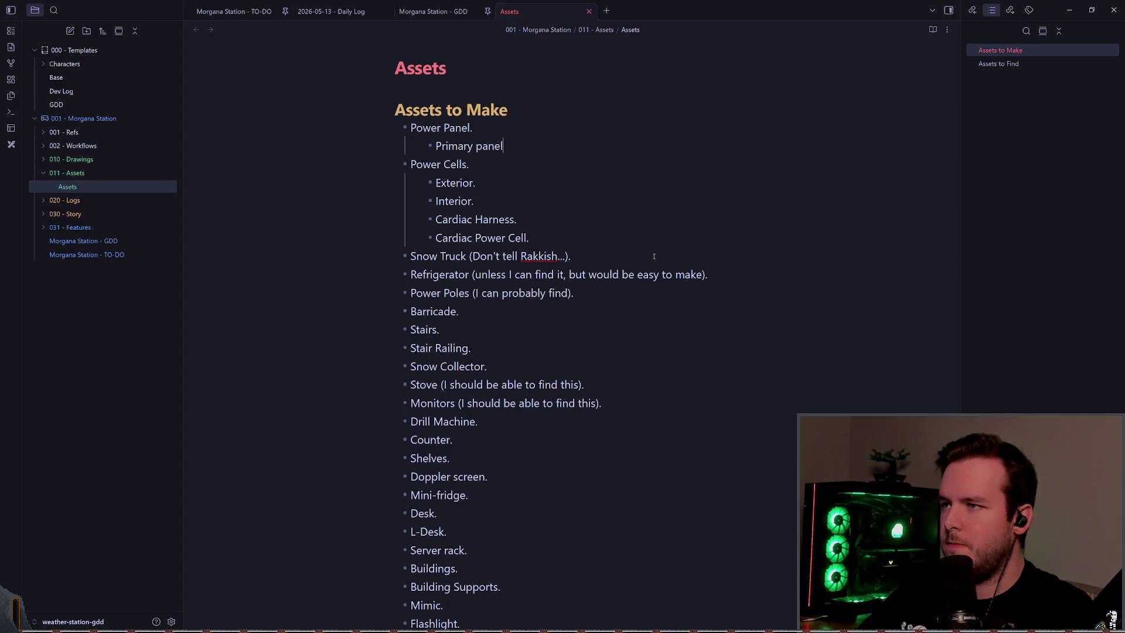
pyautogui.press('Return')
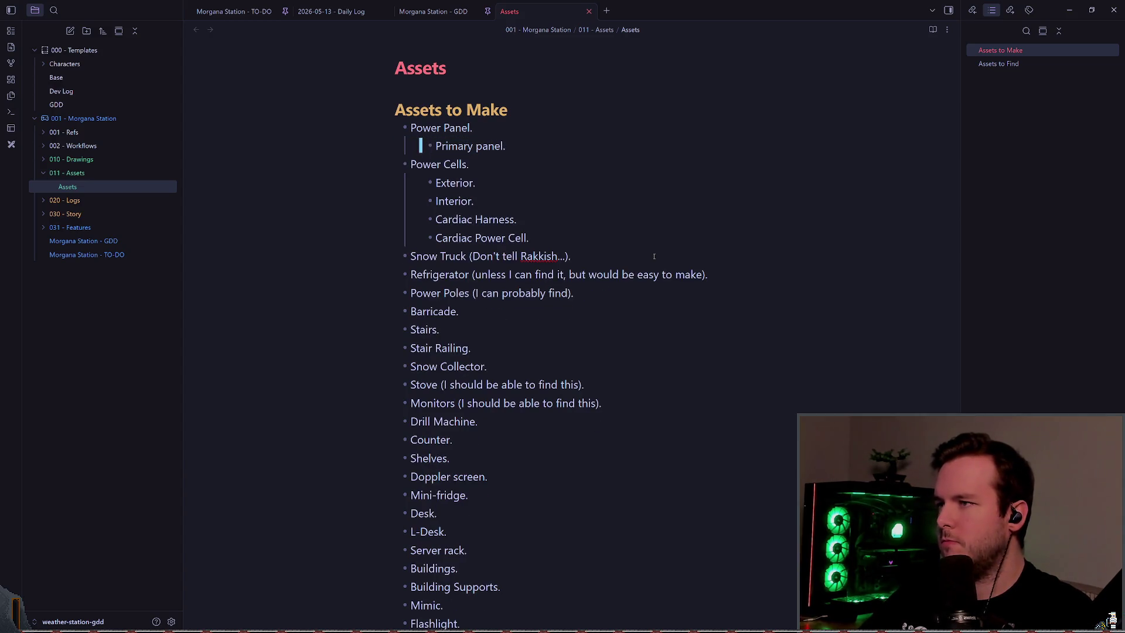
# - Add a 'Secondary panel.' sub-item and remove the blank line before Power Cells
pyautogui.write('Primary panel.')
pyautogui.press('Home')
pyautogui.hotkey('ctrl', 'shift', 'Right')
pyautogui.write('Secondary')
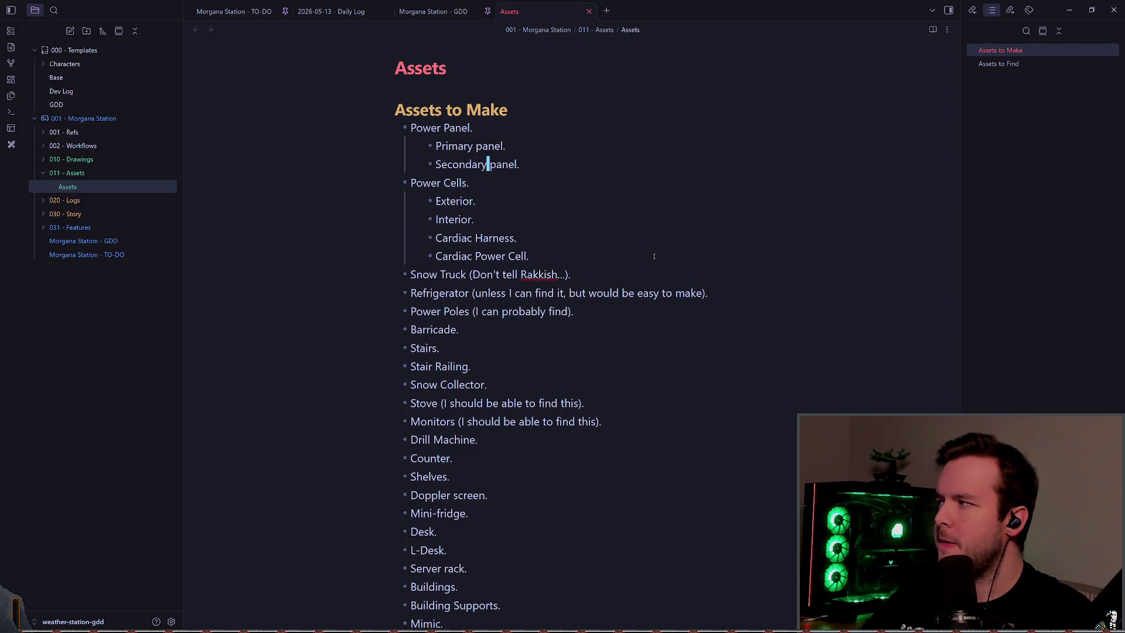
pyautogui.press('End')
pyautogui.press('Return')
pyautogui.press('BackSpace')
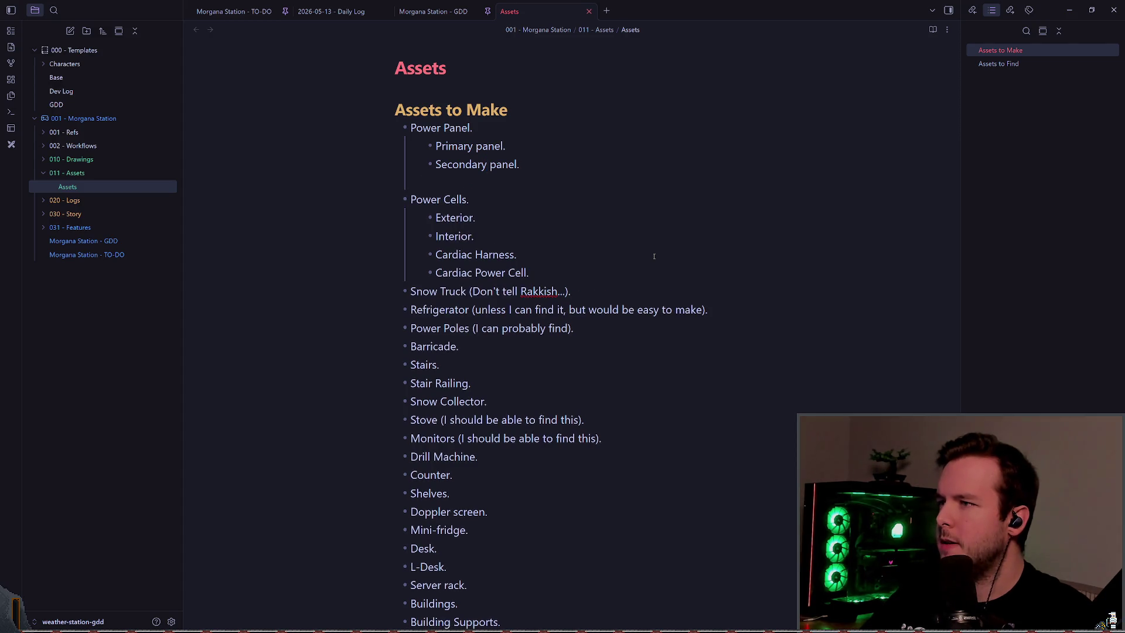
pyautogui.press('Delete')
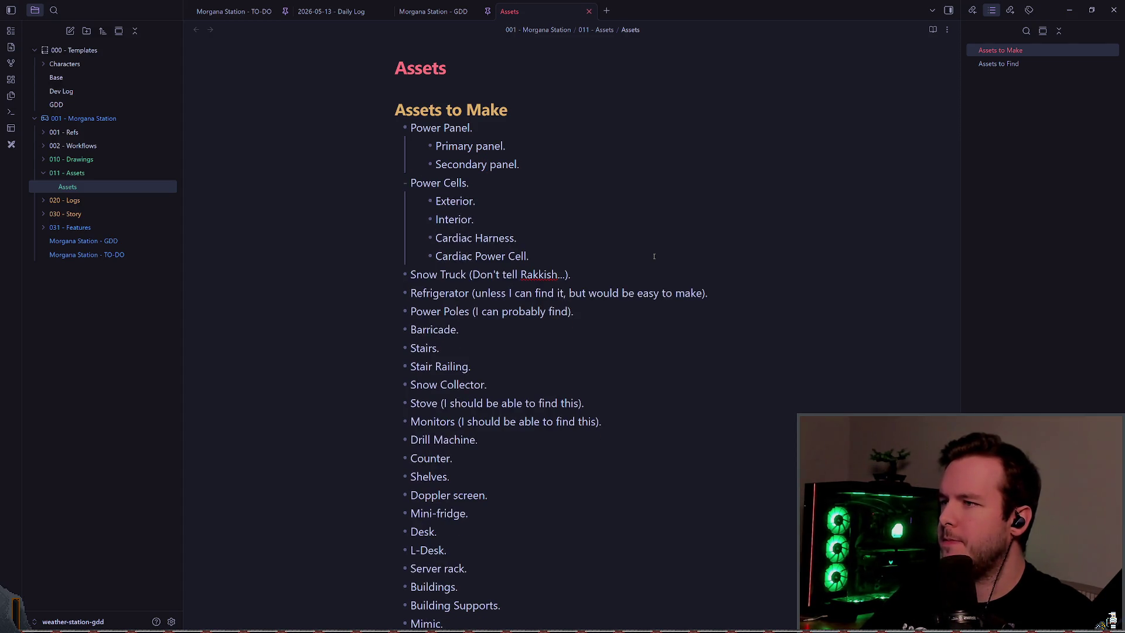
pyautogui.press('Down')
pyautogui.press('Down')
pyautogui.press('Down')
# - Add a 'Light switches.' bullet after Cardiac Power Cell
pyautogui.press('End')
pyautogui.press('Return')
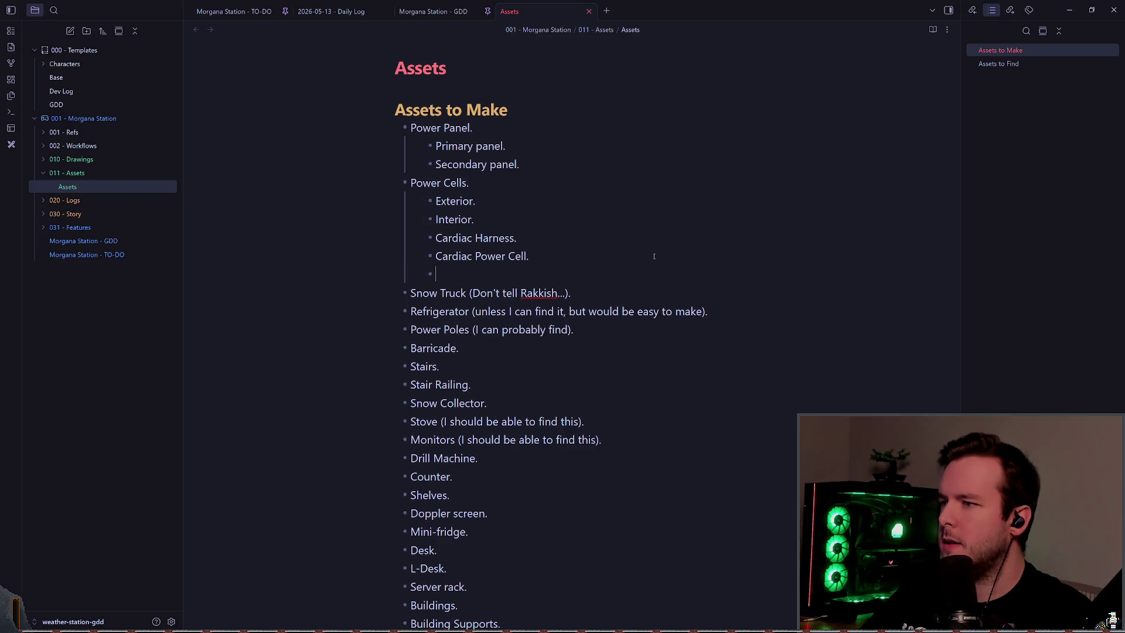
pyautogui.press('BackSpace')
pyautogui.write('Light Swit')
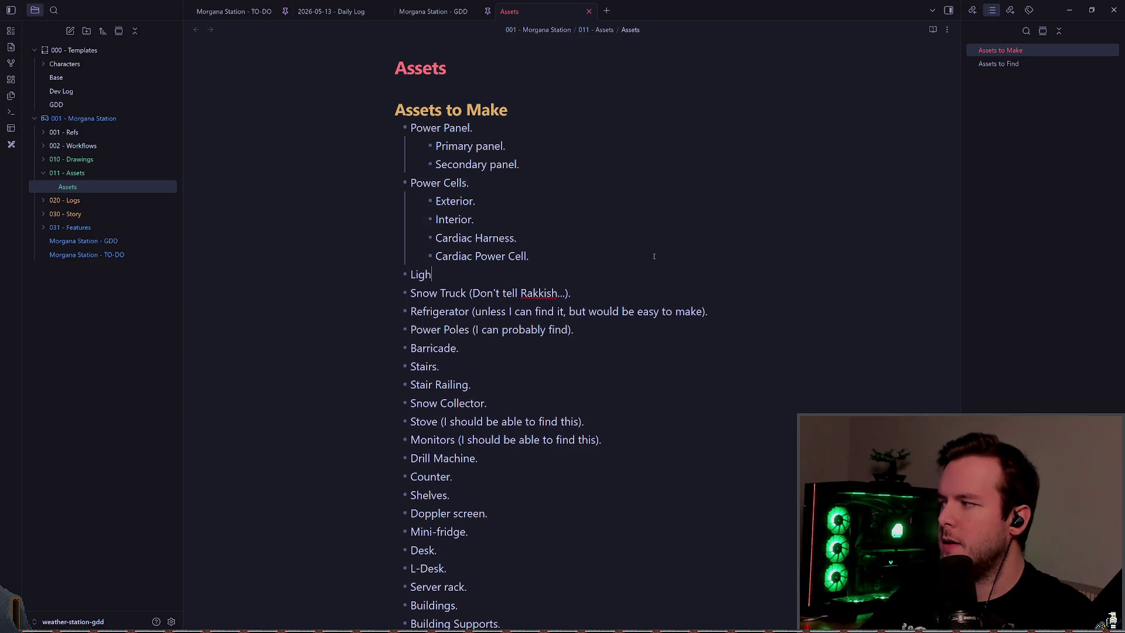
pyautogui.press('BackSpace')
pyautogui.press('BackSpace')
pyautogui.press('BackSpace')
pyautogui.write('swit')
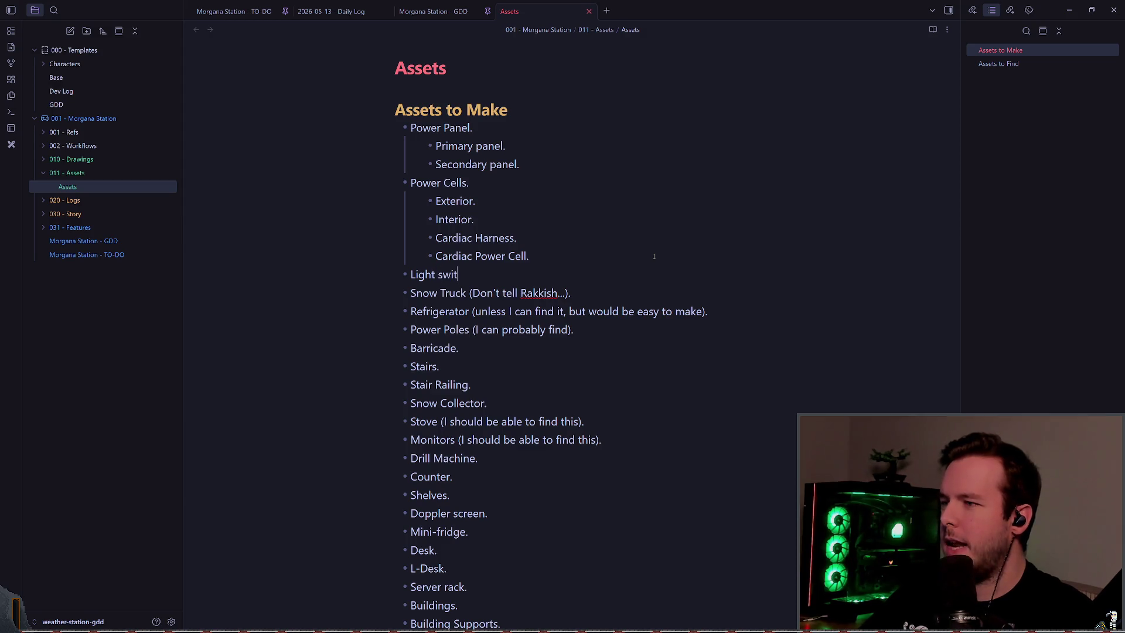
pyautogui.write('ches.')
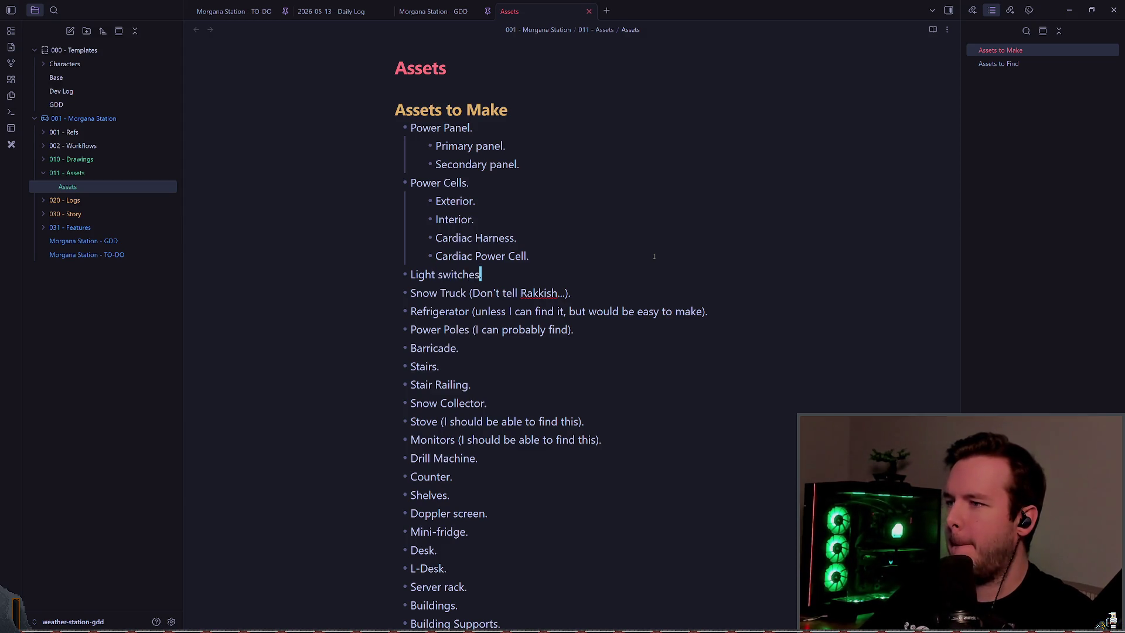
# - Type a Fans bullet below Light switches and cut it from Assets to Make
pyautogui.press('Return')
pyautogui.write('Fangs')
pyautogui.press('BackSpace')
pyautogui.press('BackSpace')
pyautogui.press('BackSpace')
pyautogui.write('s')
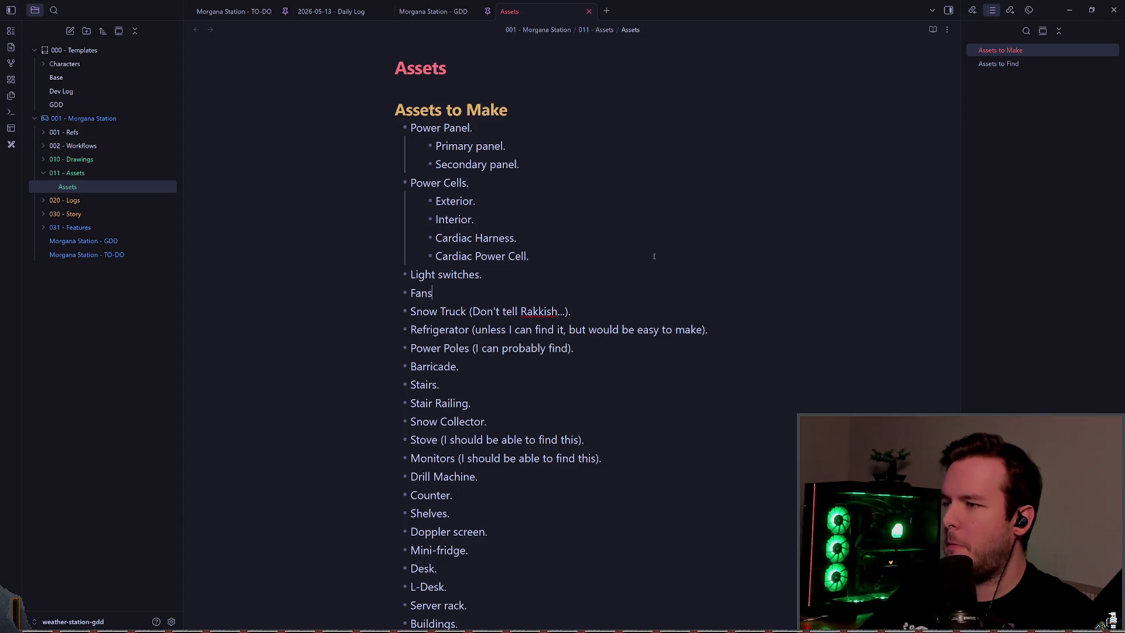
pyautogui.hotkey('ctrl', 'd')
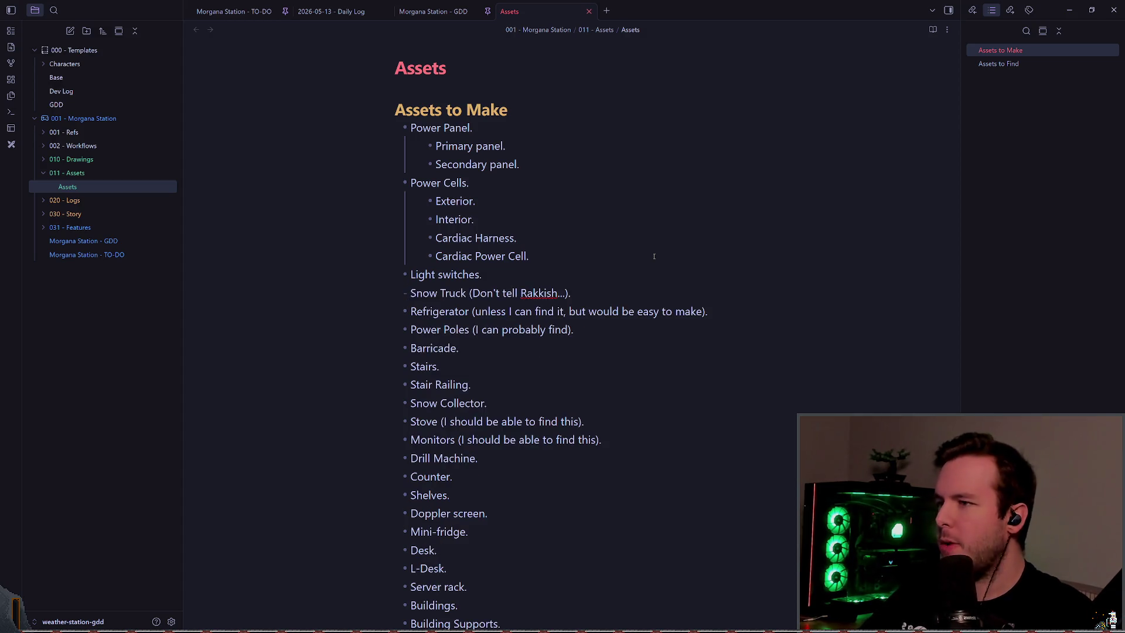
# - Paste Fans below Mini-fridge in the Assets to Find list
pyautogui.press('Down')
pyautogui.press('Down')
pyautogui.press('Down')
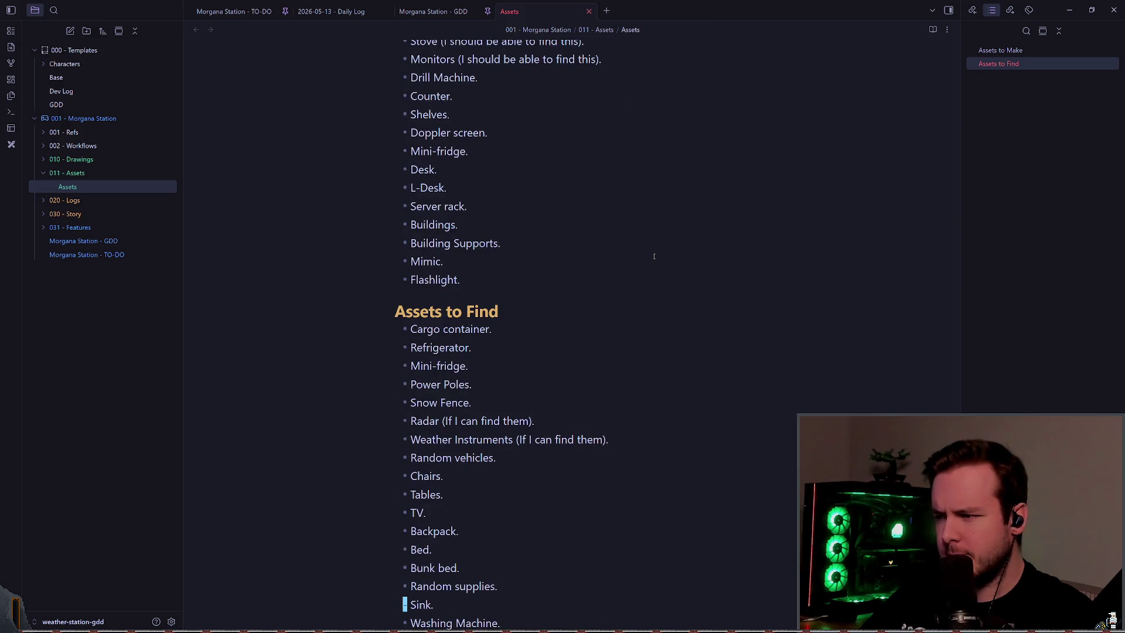
pyautogui.press('Up')
pyautogui.press('Up')
pyautogui.press('Down')
pyautogui.press('Down')
pyautogui.press('Down')
pyautogui.press('Up')
pyautogui.press('Up')
pyautogui.press('Up')
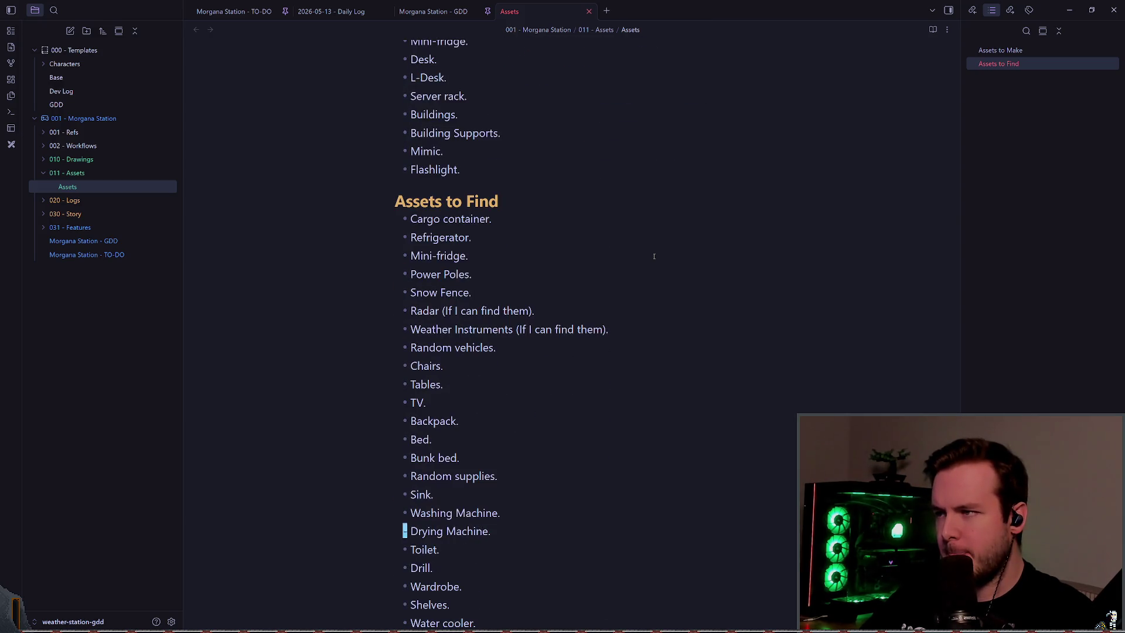
pyautogui.press('p')
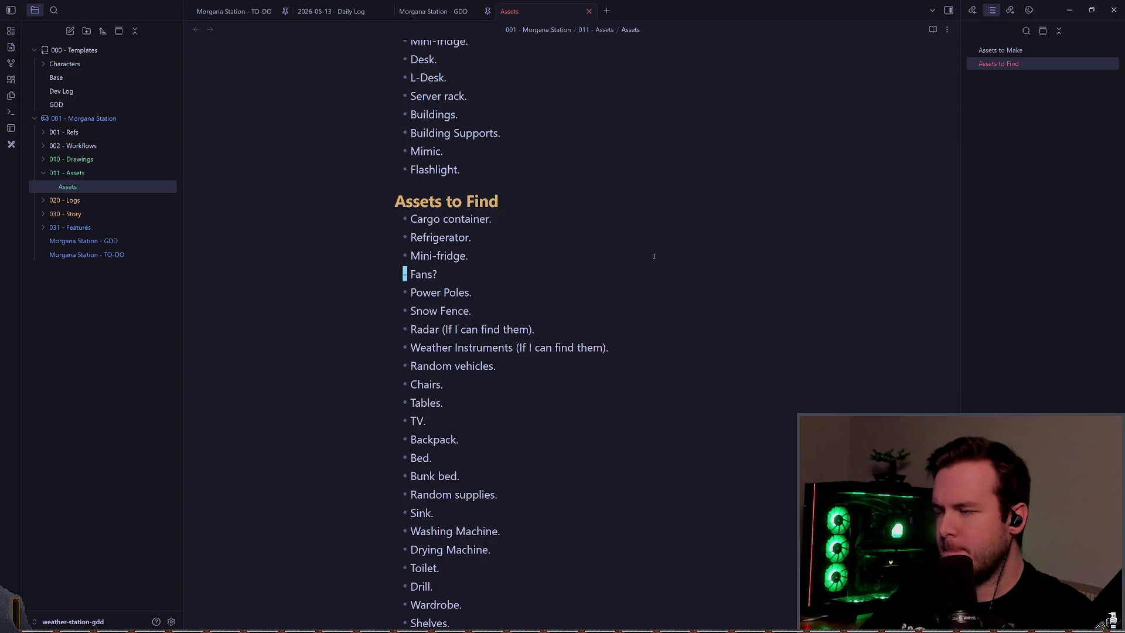
pyautogui.press('BackSpace')
pyautogui.press('Escape')
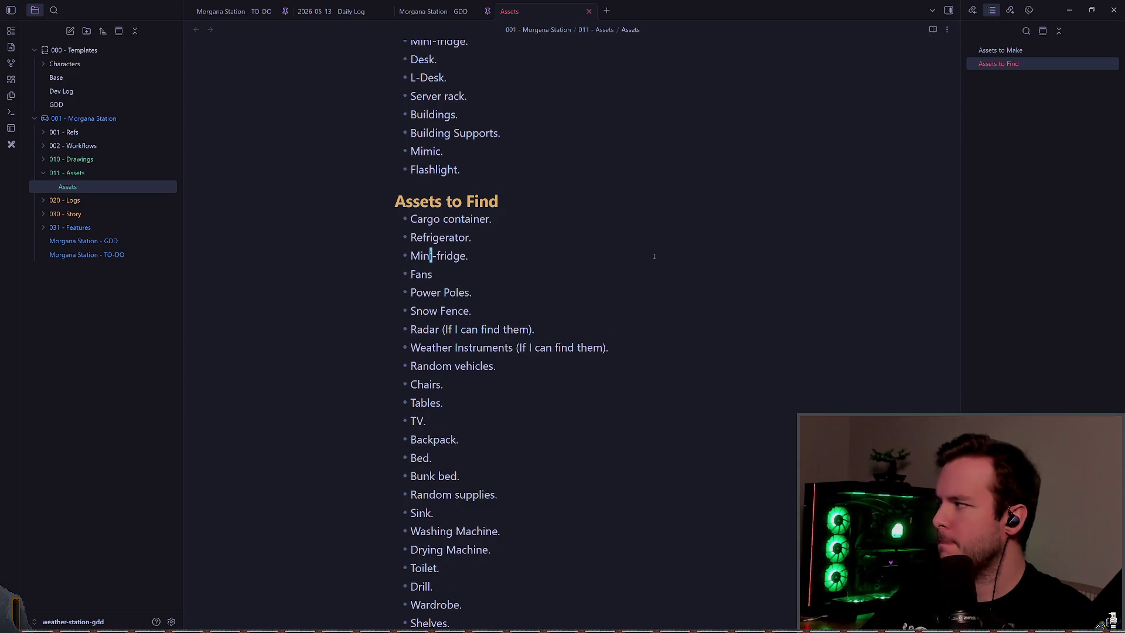
pyautogui.press('Up')
pyautogui.press('Up')
pyautogui.press('Up')
pyautogui.press('Down')
pyautogui.press('Down')
pyautogui.press('Down')
pyautogui.press('Down')
pyautogui.press('Down')
pyautogui.press('Down')
pyautogui.press('Up')
pyautogui.press('Up')
pyautogui.press('Up')
pyautogui.press('Up')
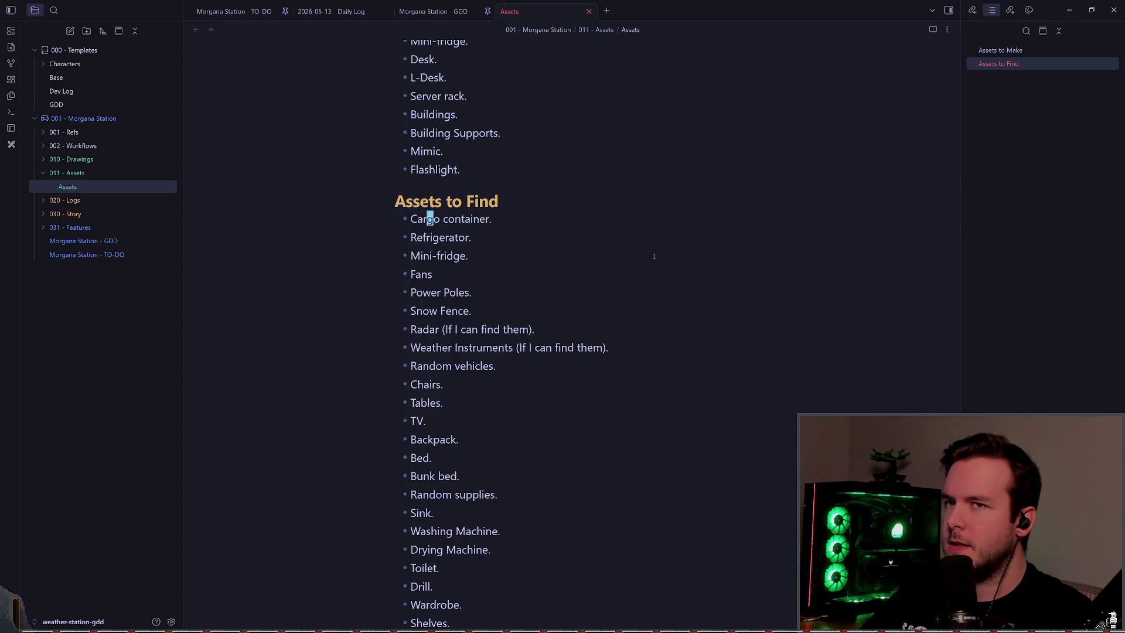
pyautogui.press('Up')
pyautogui.press('Up')
pyautogui.press('Up')
pyautogui.press('Down')
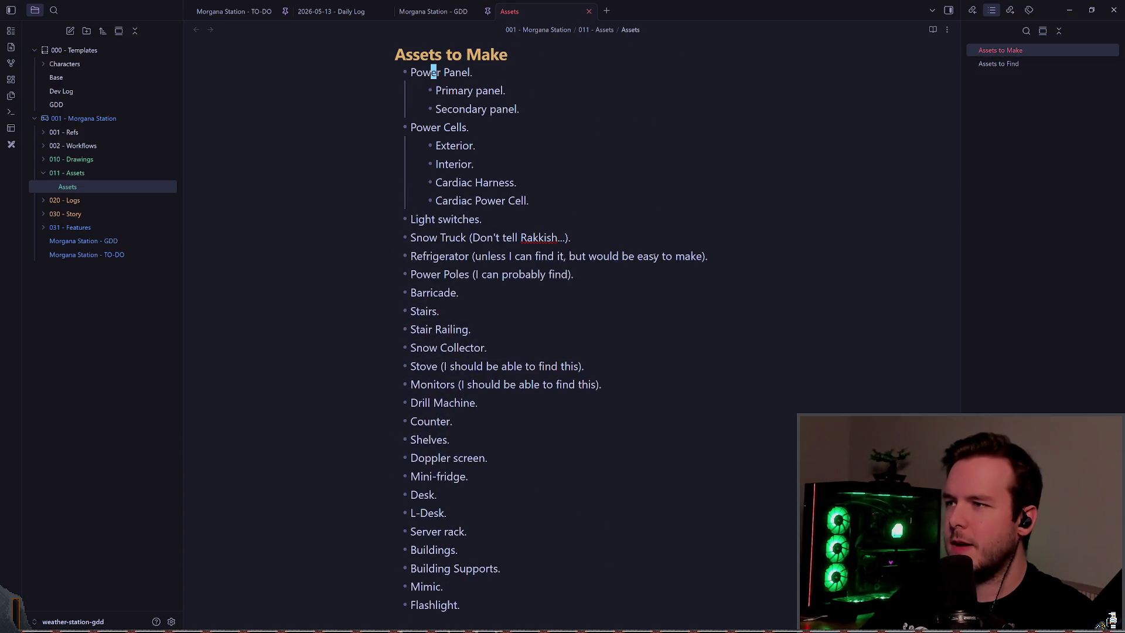
pyautogui.press('Down')
pyautogui.press('Down')
pyautogui.press('Down')
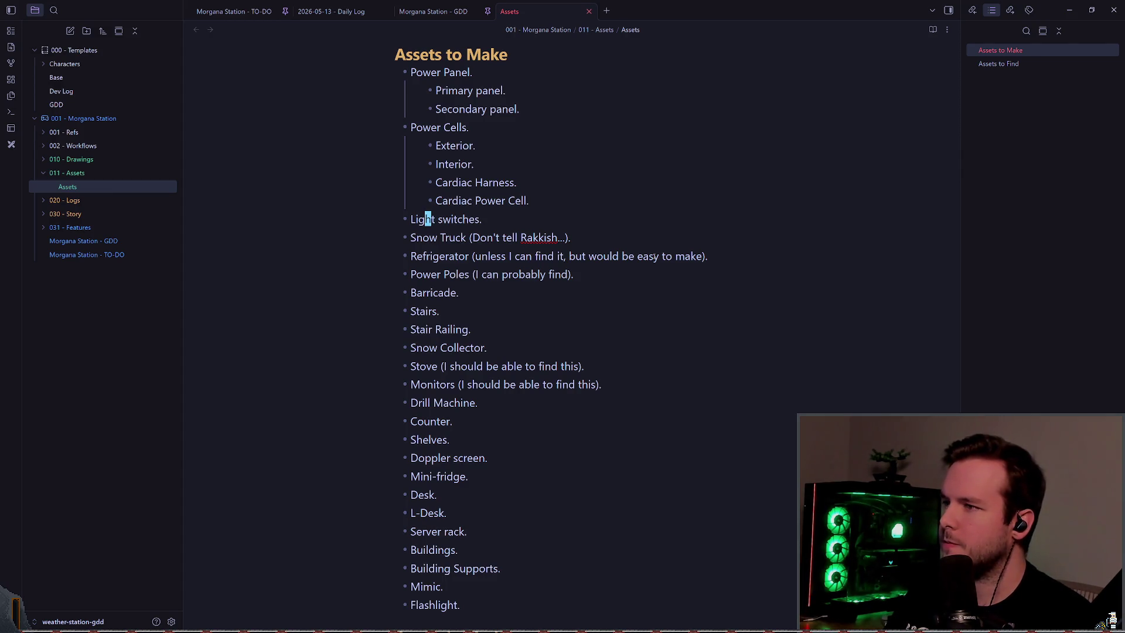
pyautogui.press('j')
pyautogui.press('j')
pyautogui.press('j')
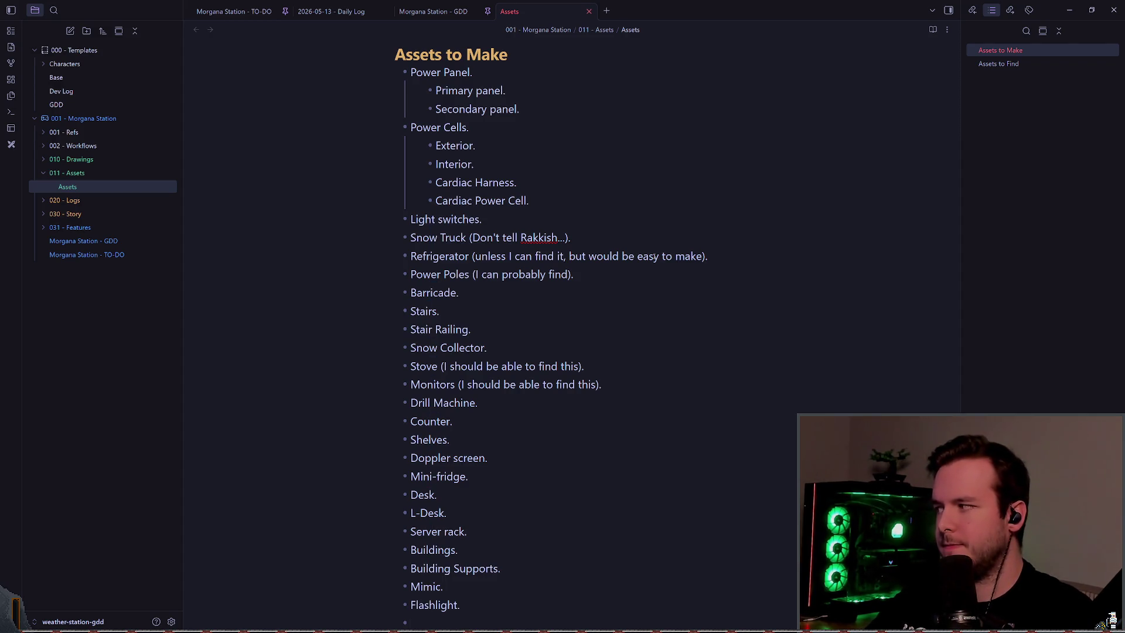
# - Add a 'Screwdriver (I can probably find this).' bullet after Flashlight
pyautogui.write('- Screw')
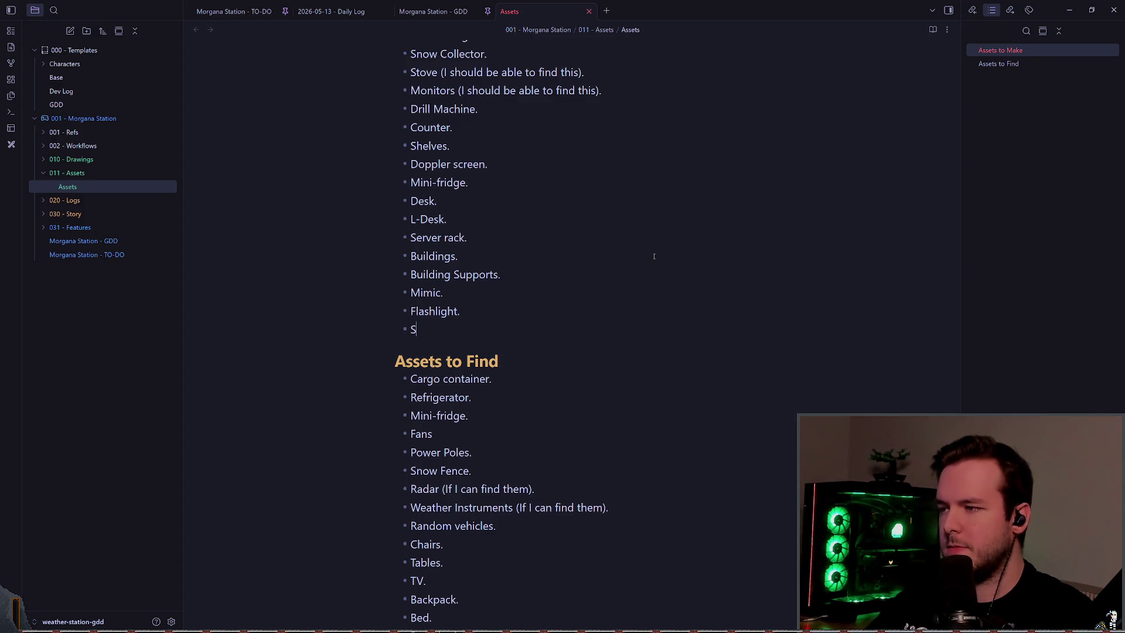
pyautogui.write('driver.')
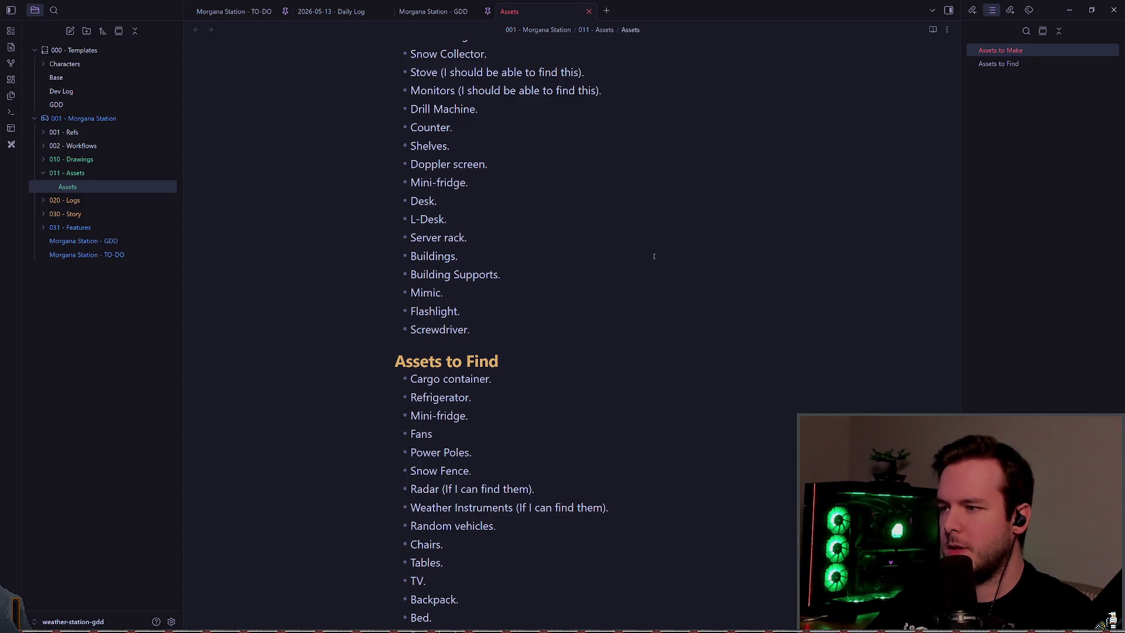
pyautogui.write('I can prb')
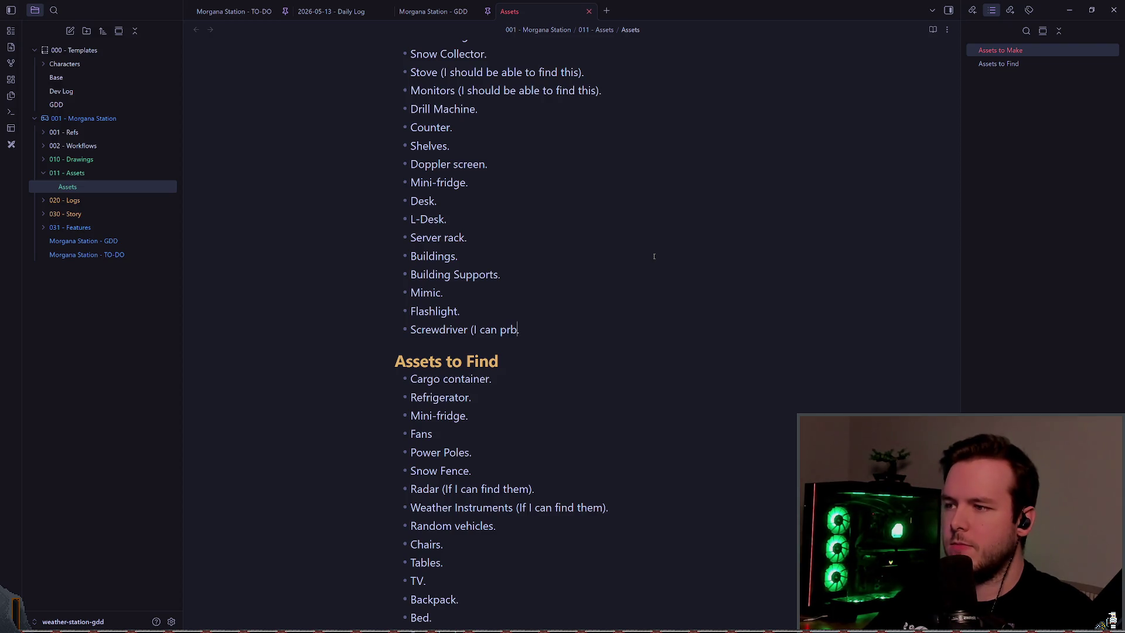
pyautogui.press('BackSpace')
pyautogui.write('obably find thi')
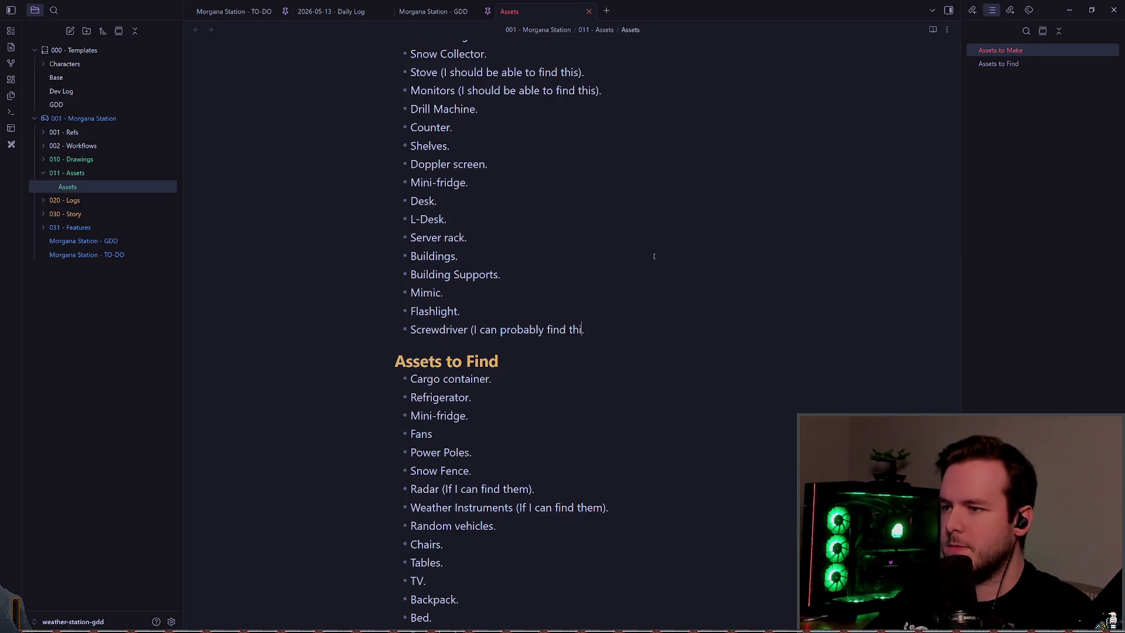
pyautogui.write('s)')
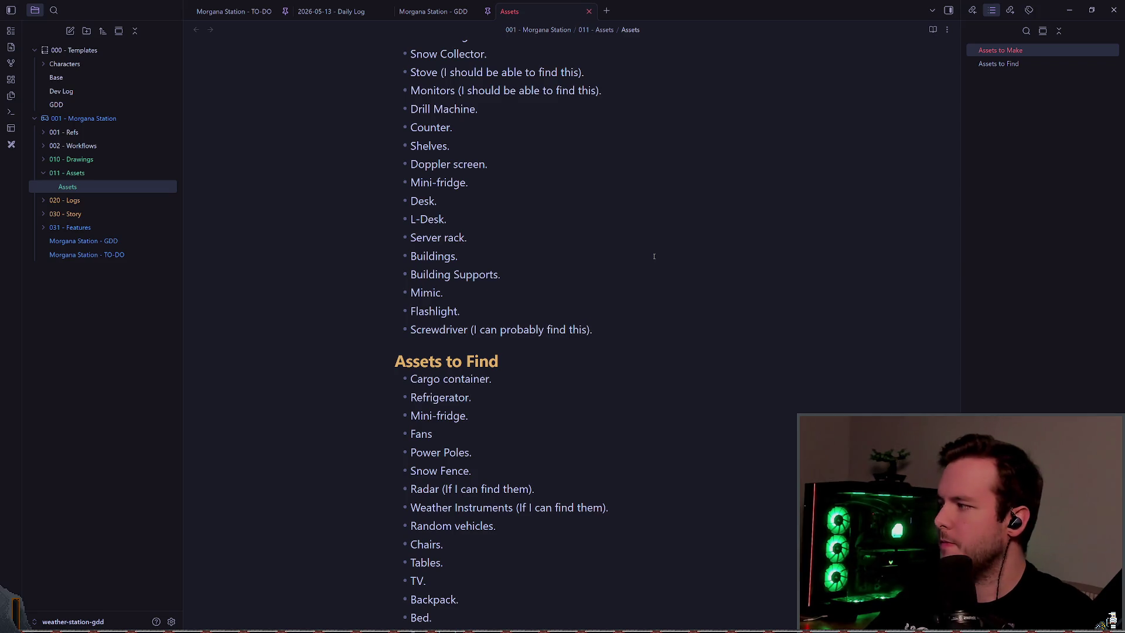
# - Nest Flashlight under Mimic and back out, then switch to the 2026-05-13 Daily Log
pyautogui.press('Up')
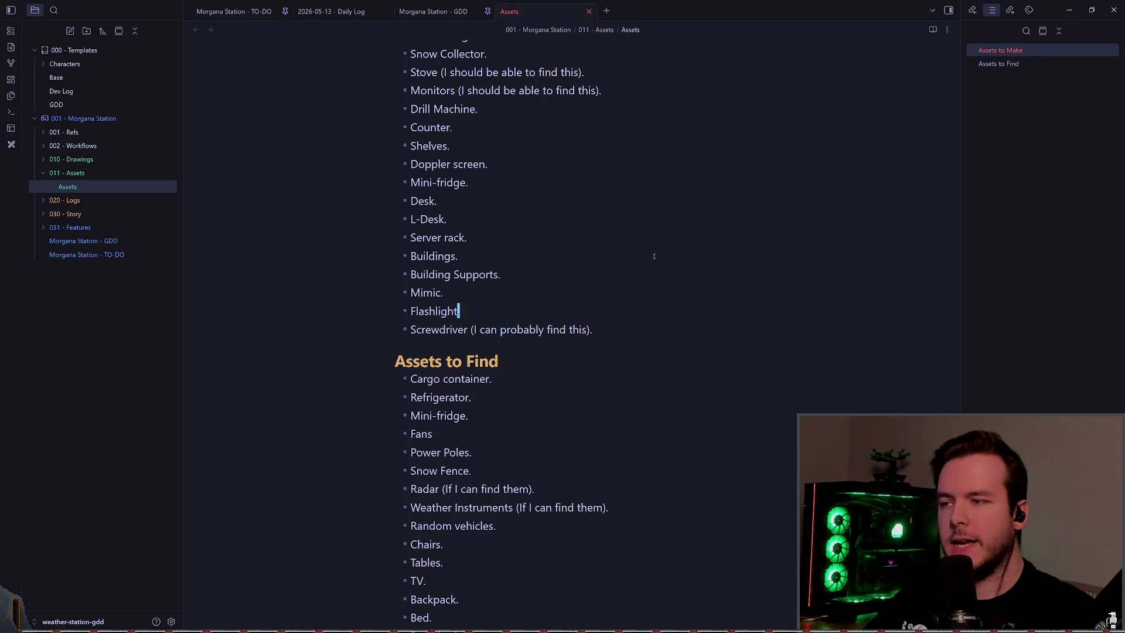
pyautogui.press('Tab')
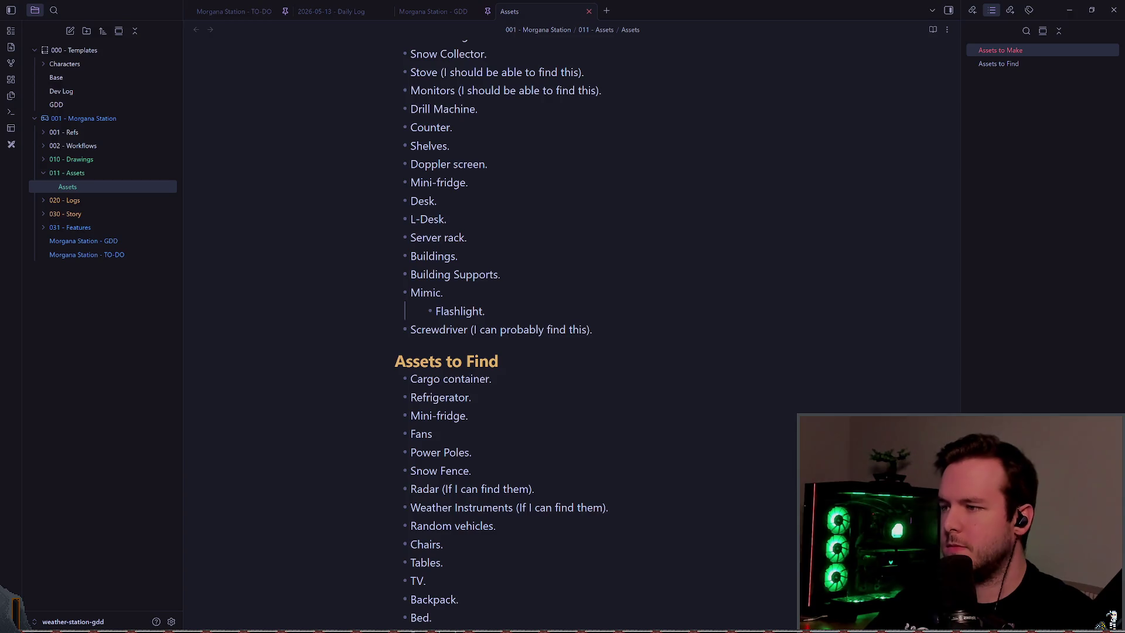
pyautogui.hotkey('shift', 'Tab')
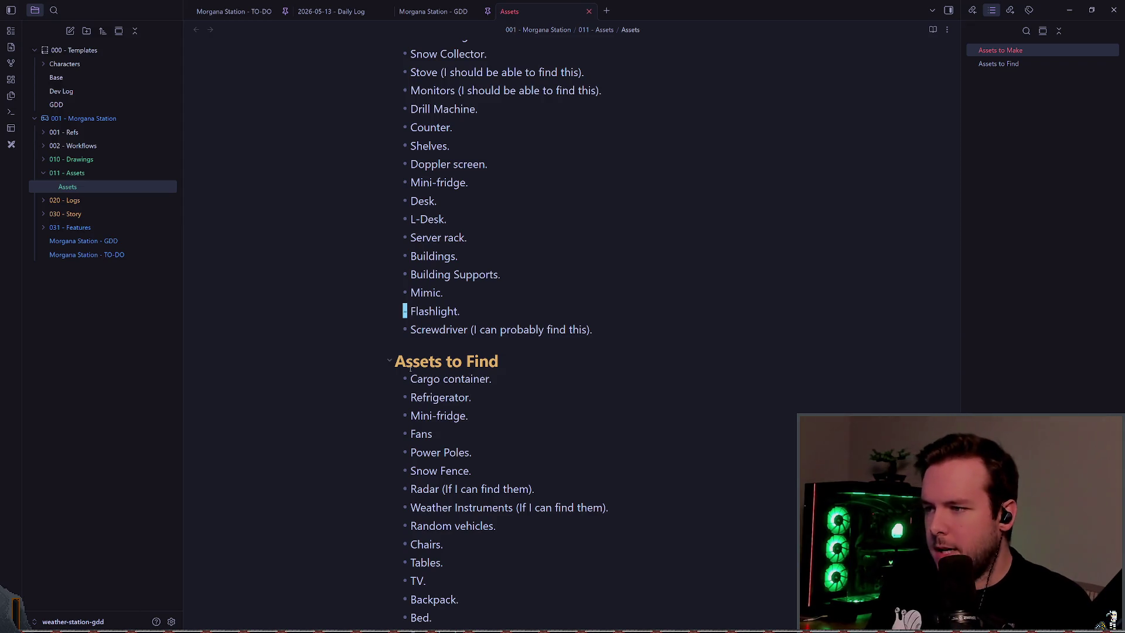
pyautogui.hotkey('ctrl', 'shift', 'Tab')
pyautogui.hotkey('ctrl', 'shift', 'Tab')
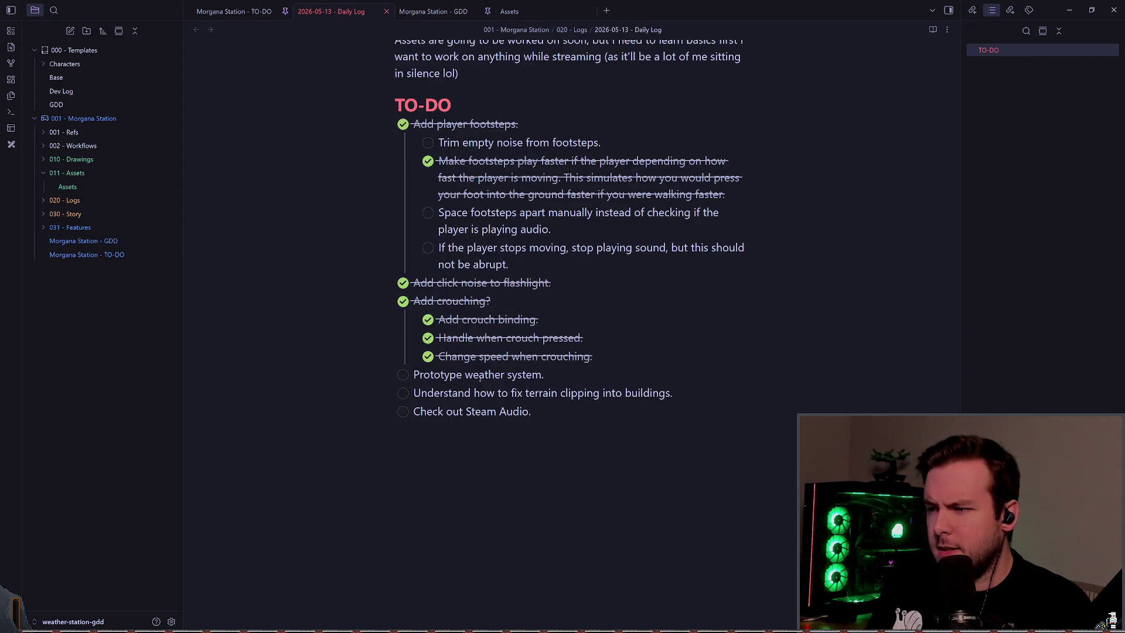
# - Tick the Daily Log TO-DO checkbox for 'Understand how to fix terrain clipping into buildings.' and clear the stray selection
pyautogui.press('Right')
pyautogui.hotkey('shift', 'Up')
pyautogui.press('End')
pyautogui.press('Down')
pyautogui.hotkey('shift', 'Home')
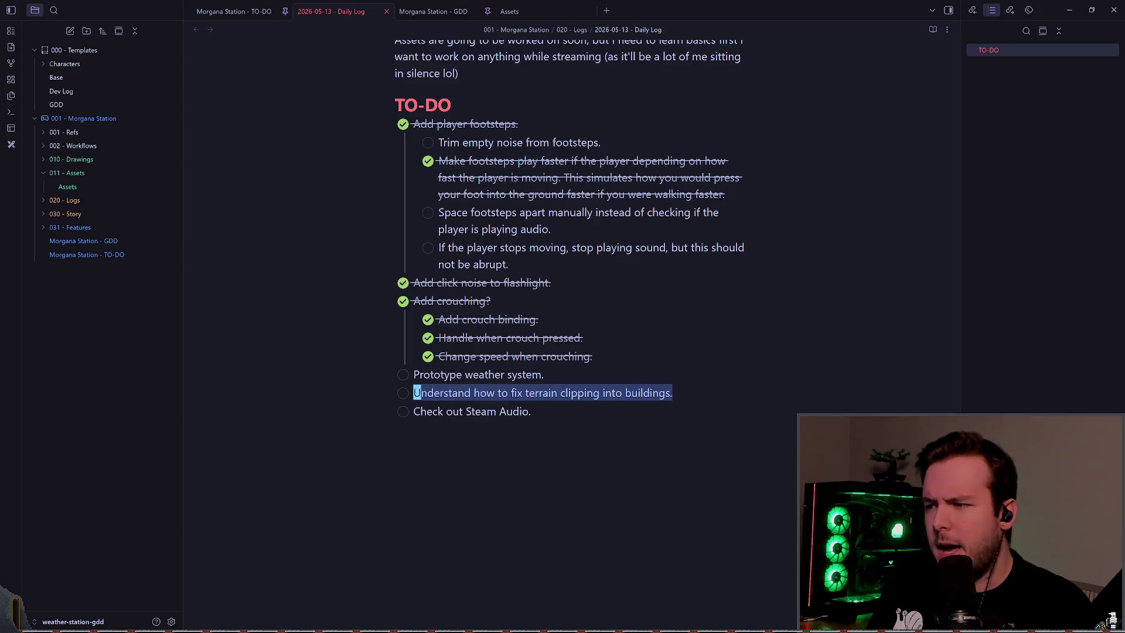
pyautogui.click(402, 394)
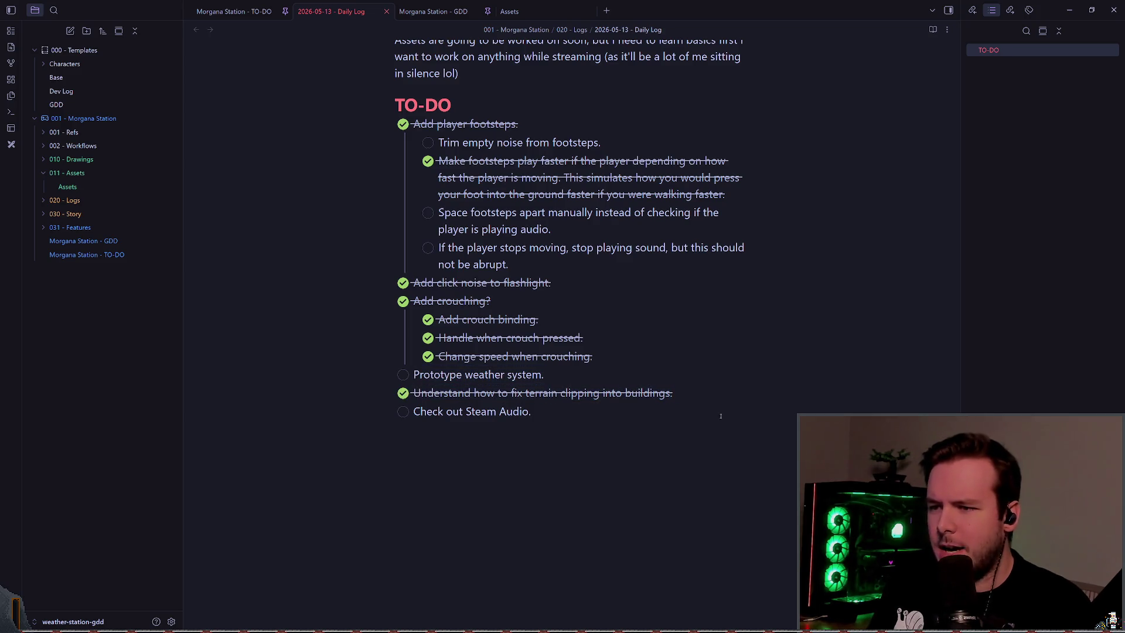
pyautogui.moveTo(531, 411)
pyautogui.mouseDown()
pyautogui.moveTo(434, 404)
pyautogui.moveTo(418, 392)
pyautogui.moveTo(680, 398)
pyautogui.mouseUp()
pyautogui.click(420, 392)
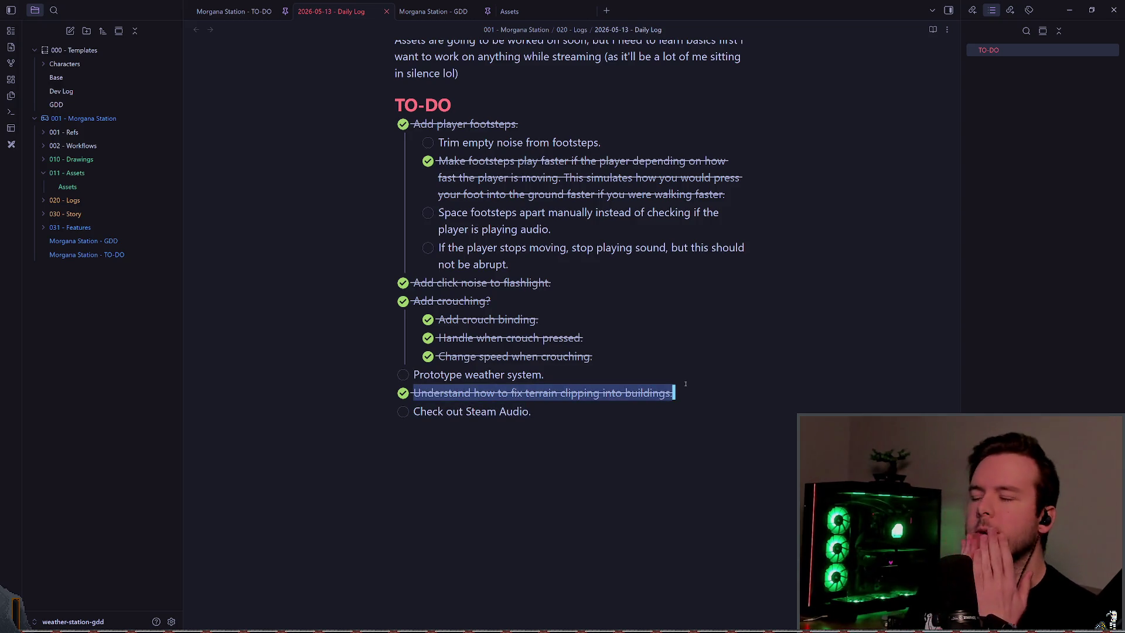